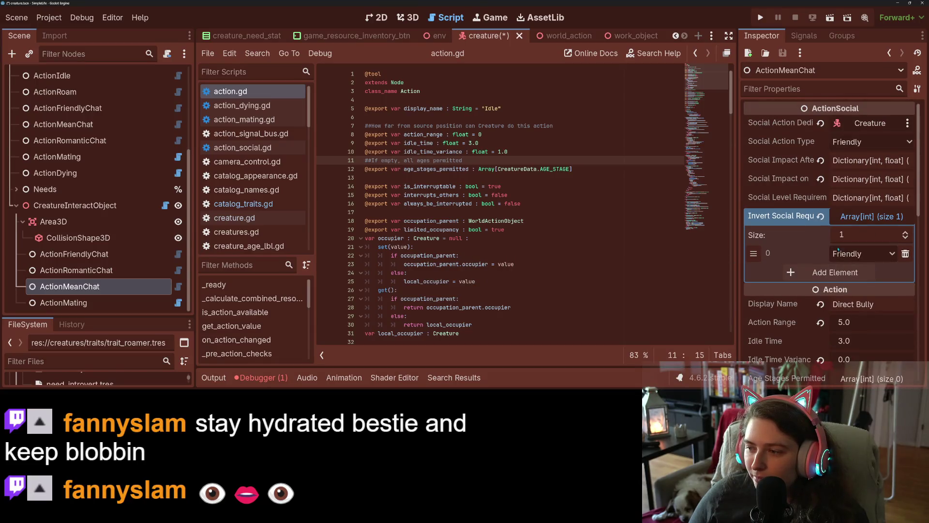
- Add a Friendly 0.0 social level requirement to ActionMeanChat and save the scene
click(866, 197)
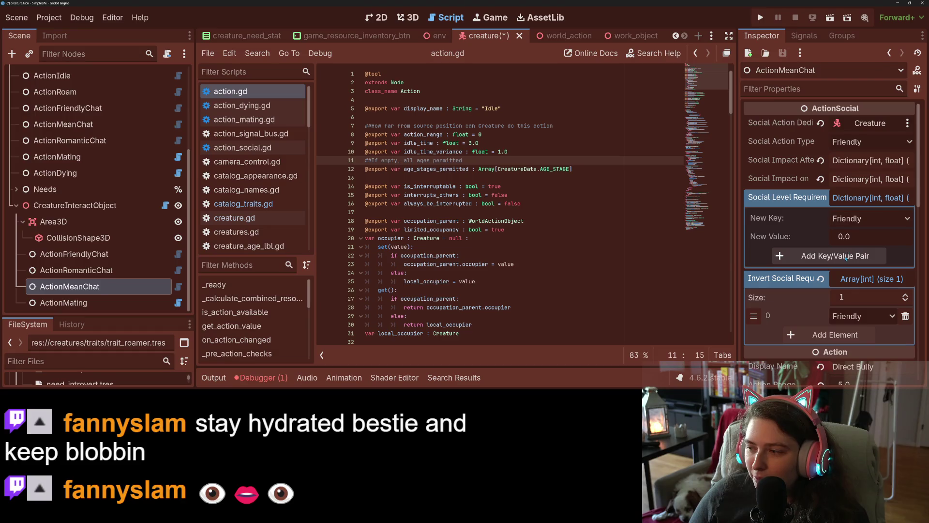
click(846, 256)
key(ctrl+s)
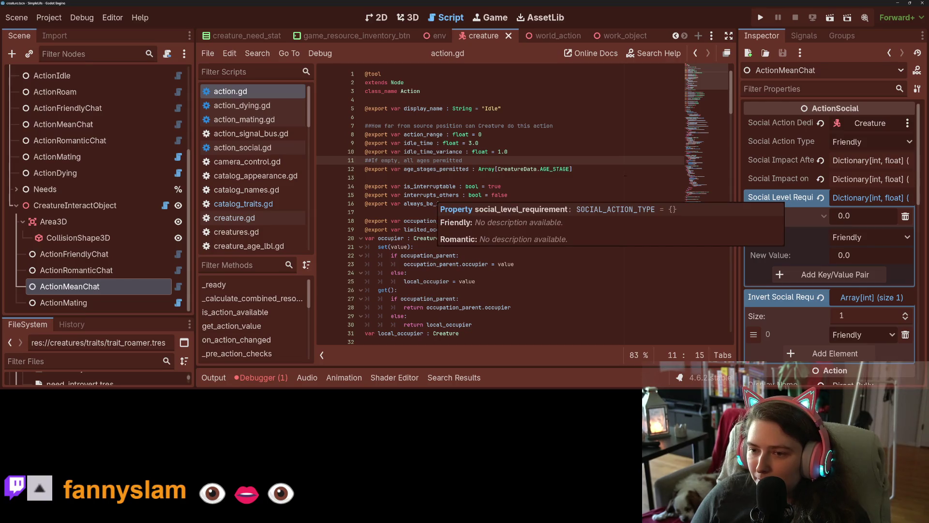
- Open action_social.gd and jump to the _social_rejection_check function definition
scroll(377, 203, down, 2)
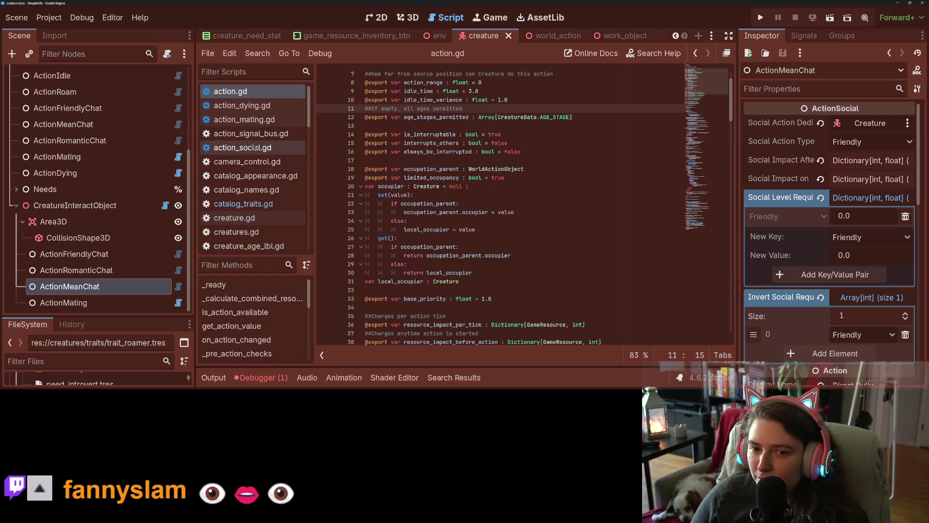
click(255, 148)
scroll(427, 273, up, 6)
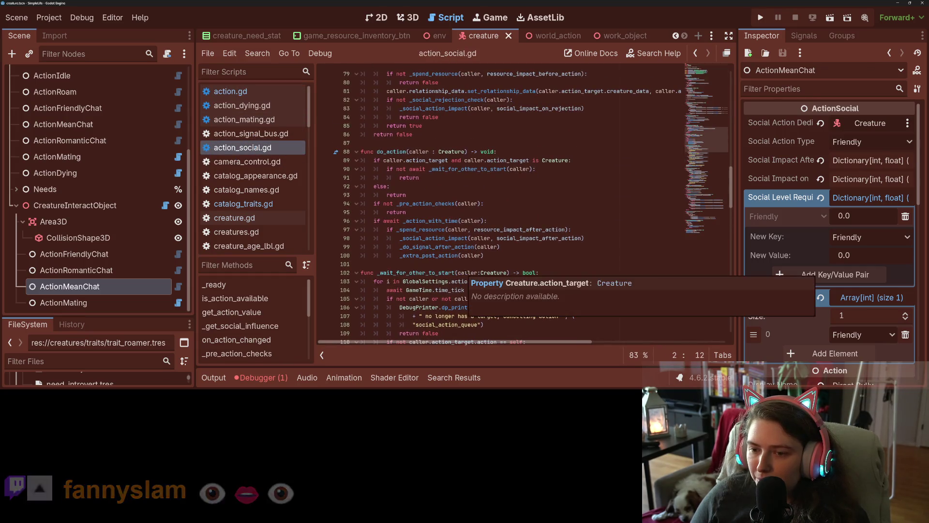
click(428, 238)
double_click(428, 238)
scroll(460, 262, up, 5)
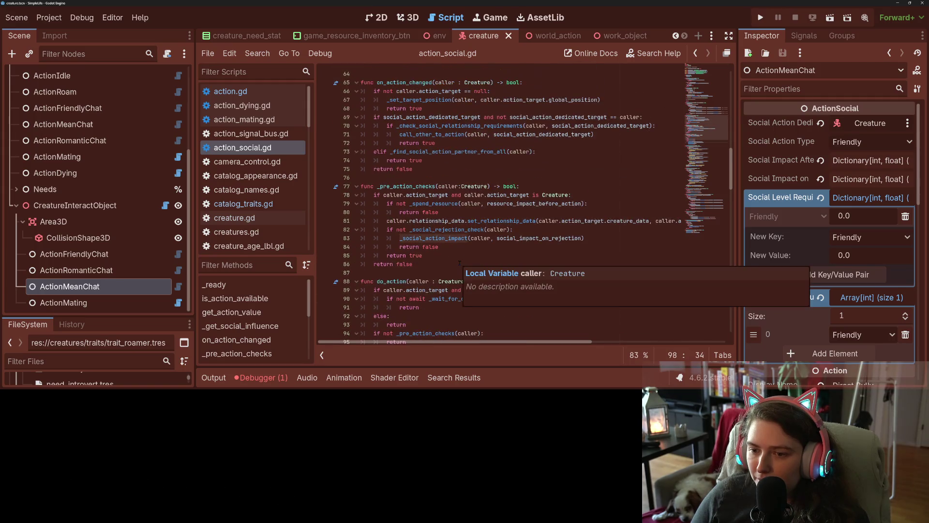
ctrl+click(447, 230)
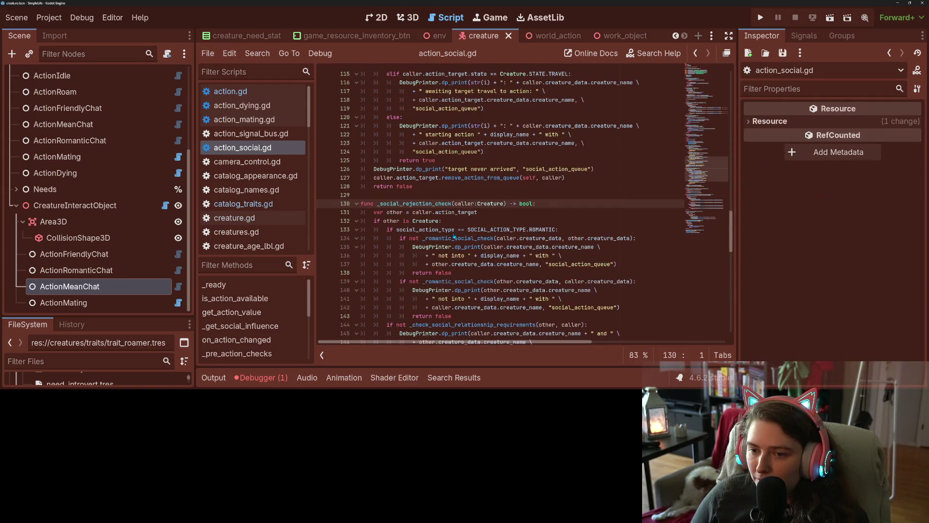
- Follow line 144's call to the _check_social_relationship_requirements definition and return
scroll(501, 206, down, 5)
click(484, 211)
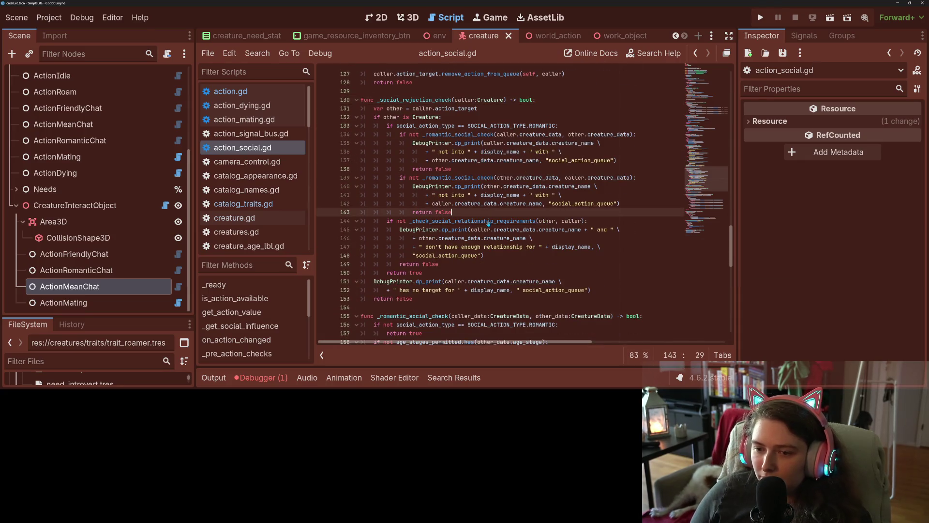
ctrl+click(488, 222)
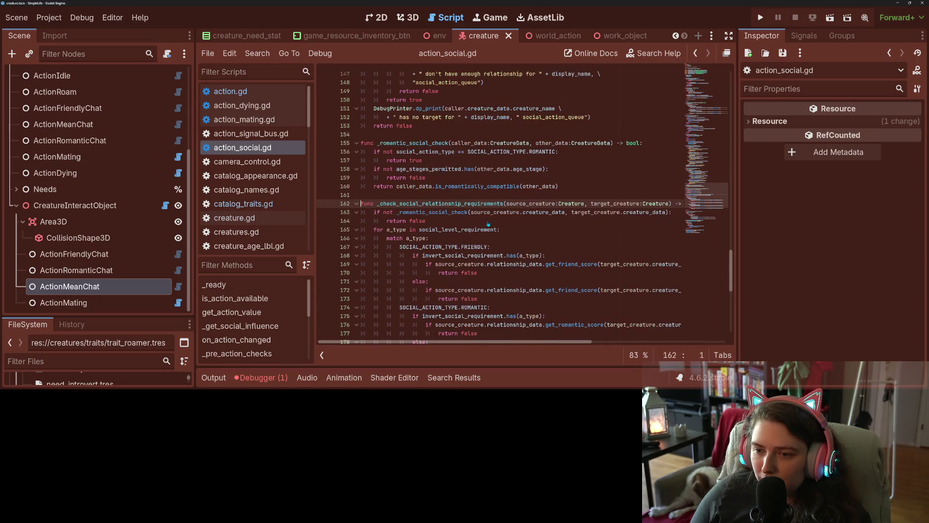
scroll(488, 224, down, 3)
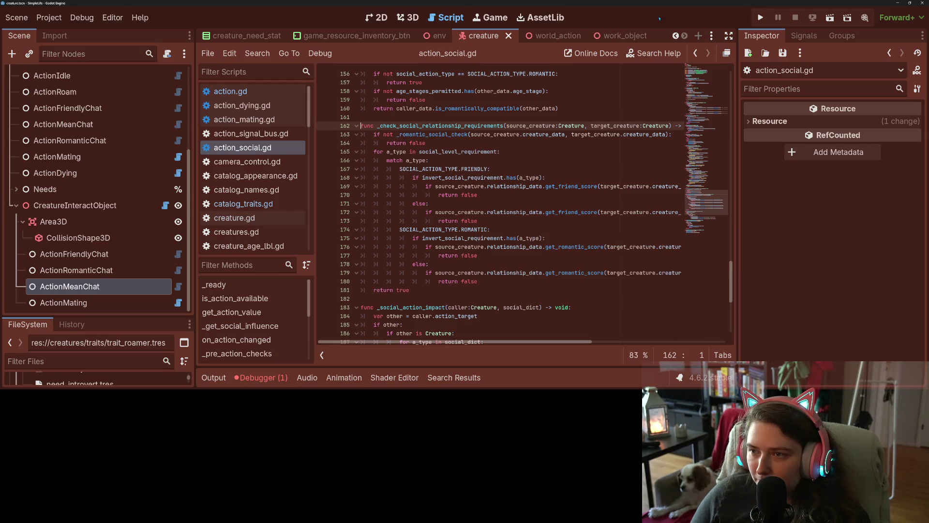
click(695, 54)
- Start a Find in Files search for _check_social_relationship_requirements from line 144
double_click(426, 160)
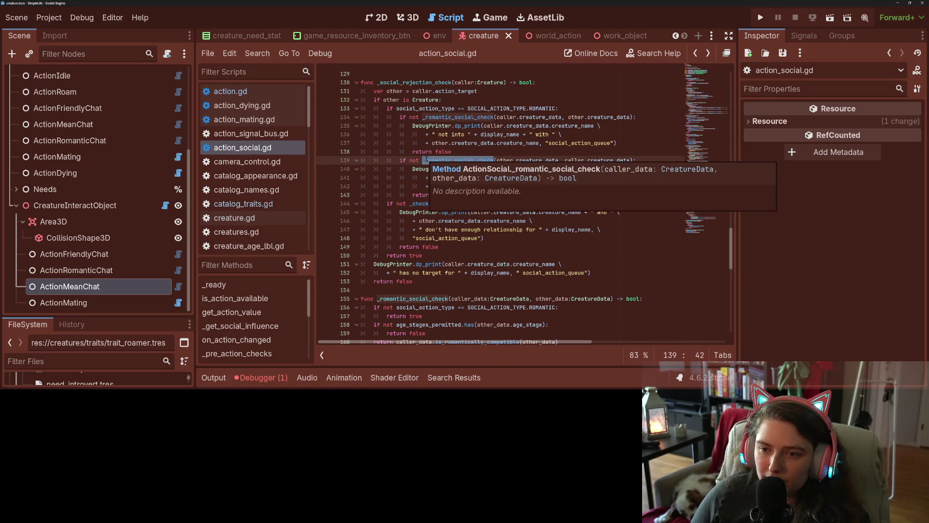
double_click(448, 203)
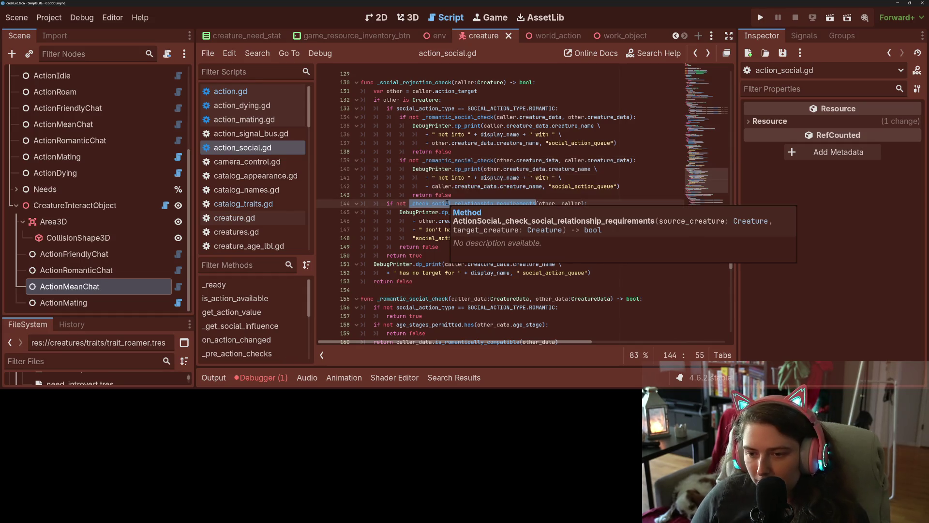
key(ctrl+shift+f)
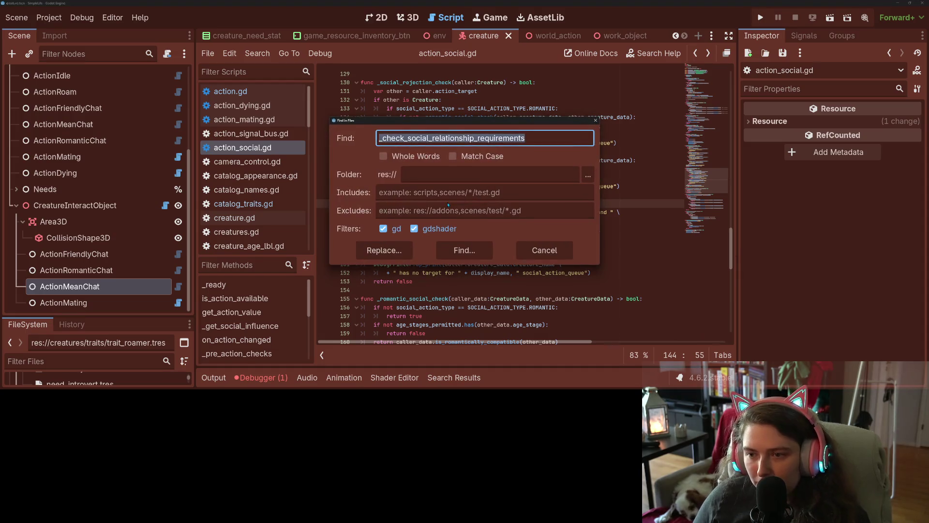
- Run the search, then cycle through the _romantic_social_check matches in action_social.gd
key(Return)
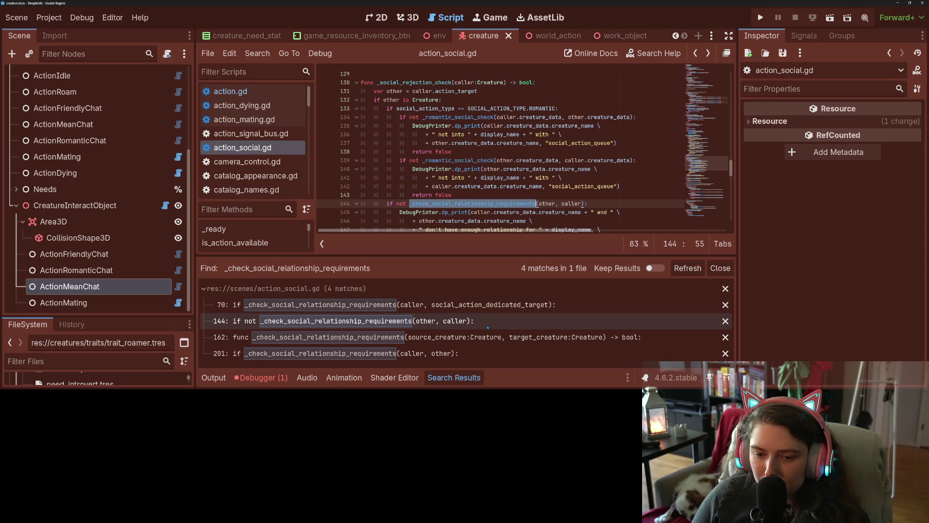
double_click(474, 160)
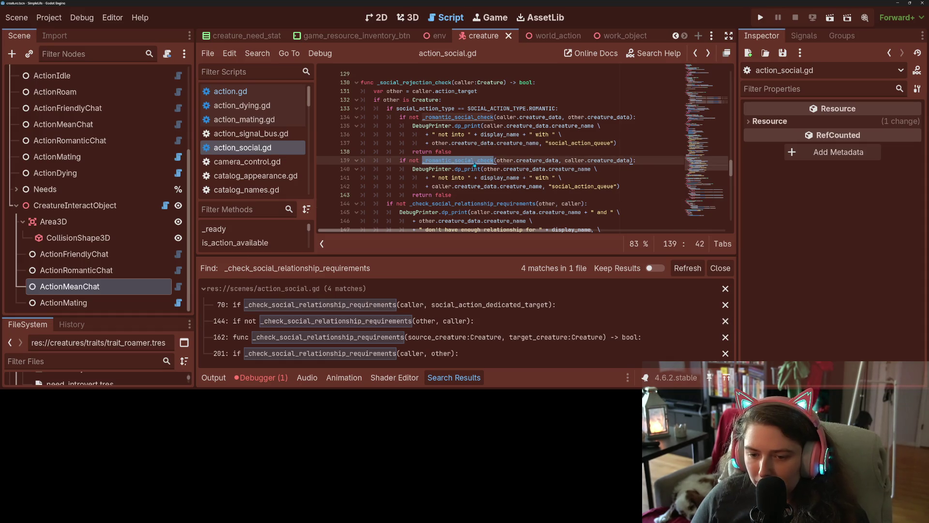
key(ctrl+f)
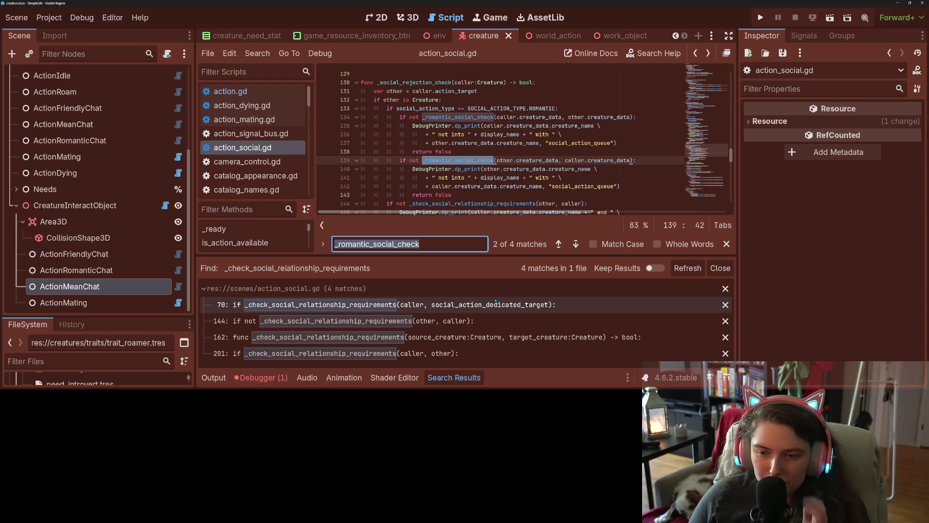
click(574, 244)
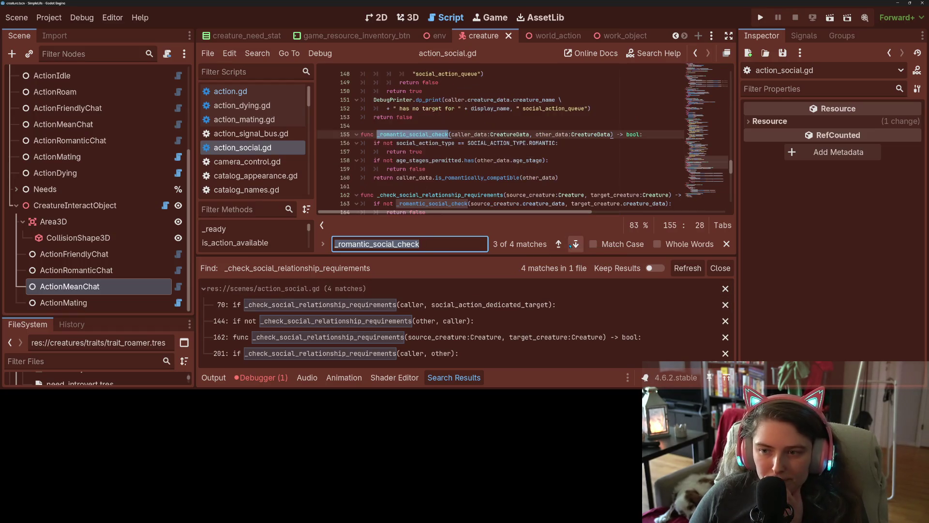
click(572, 244)
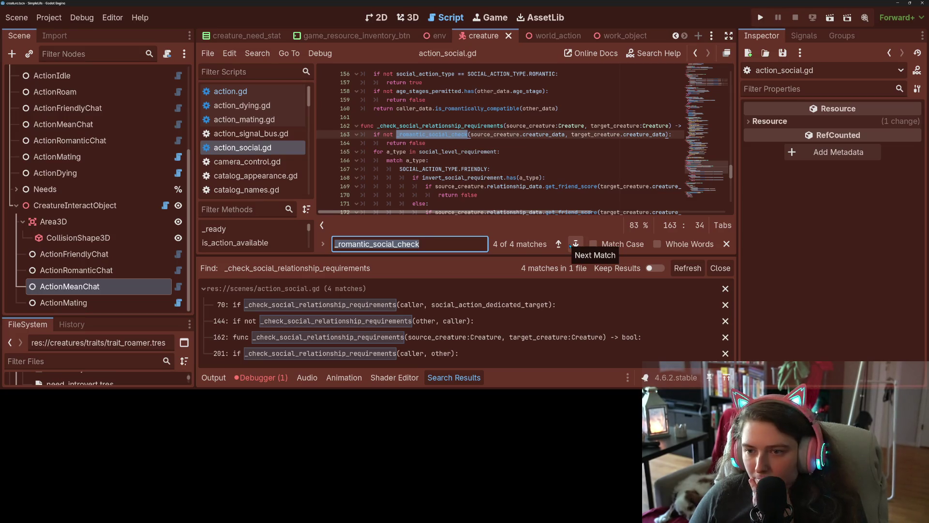
click(573, 245)
click(573, 244)
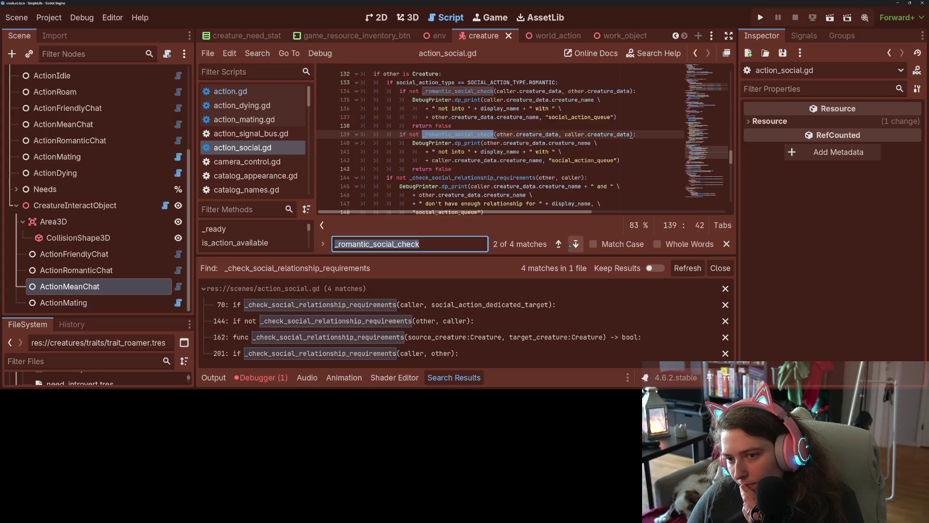
click(573, 244)
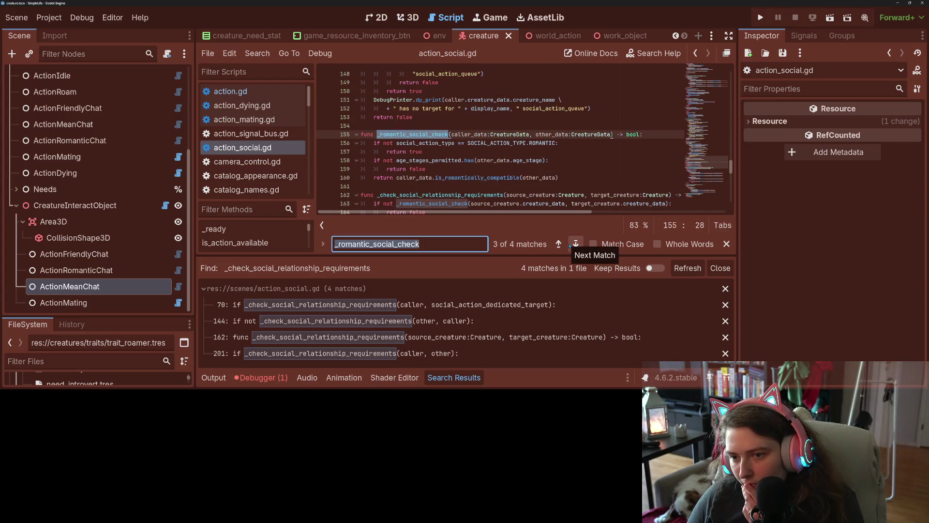
- Go to the line 144 result, close the results, and open the _check_social_relationship_requirements definition
click(453, 322)
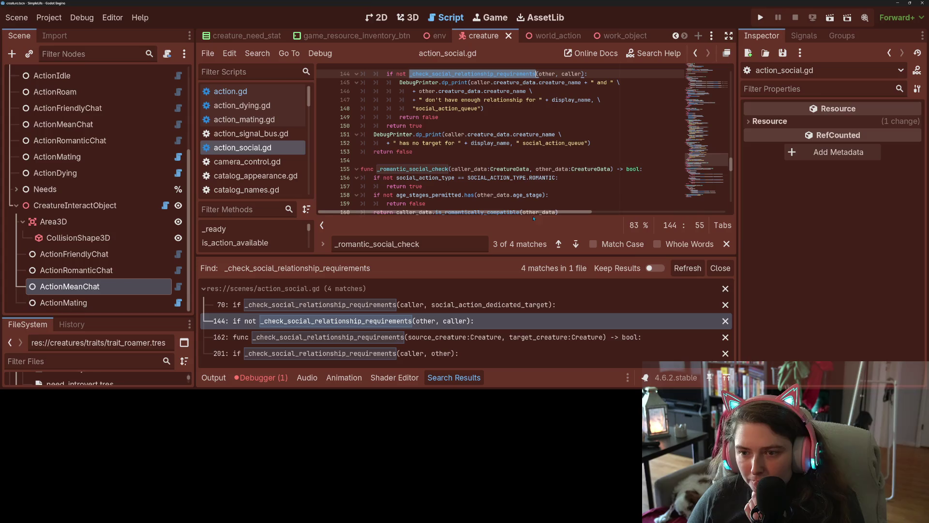
click(710, 268)
scroll(486, 216, up, 5)
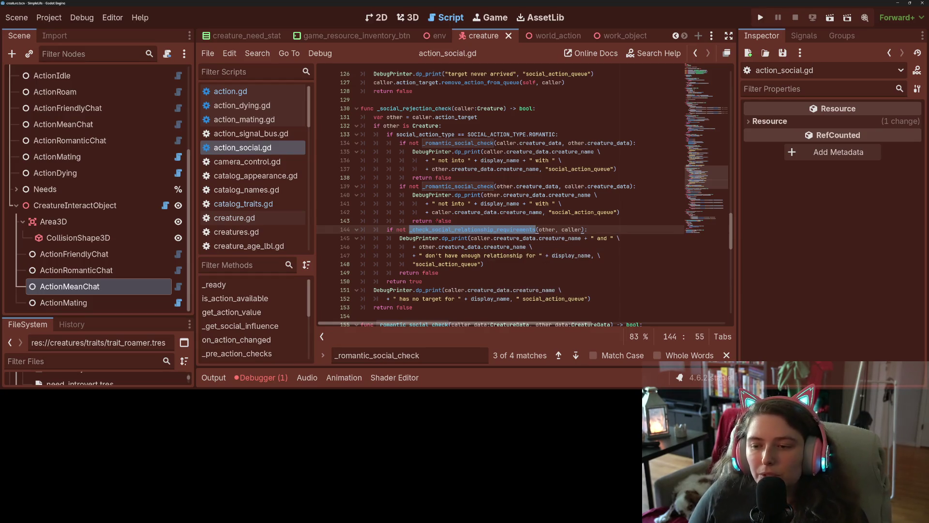
ctrl+click(449, 228)
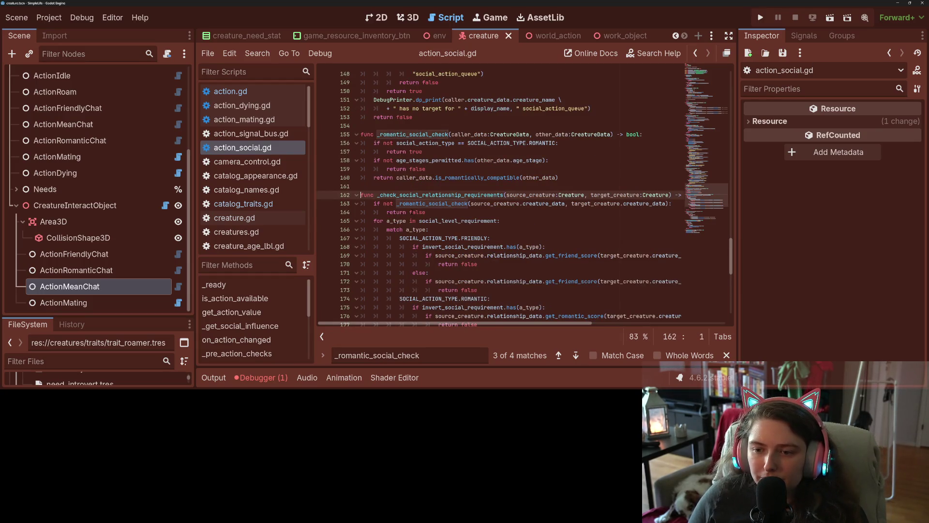
- Append '#TODO: might take out this check' after return false on line 164 and save
click(510, 213)
text(#TODO: might take out this check)
key(ctrl+s)
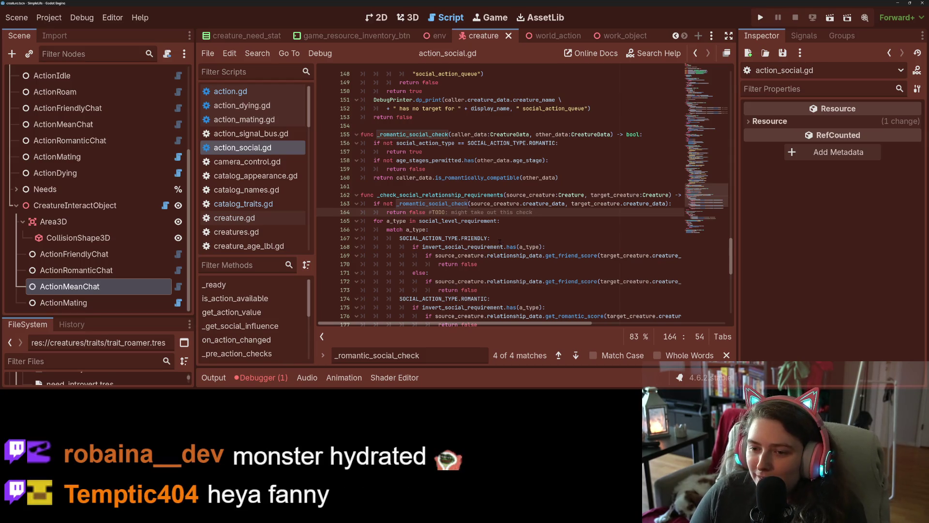
- Scroll through the rest of the function and narrow the node tree panel
scroll(501, 240, down, 1)
scroll(500, 241, down, 2)
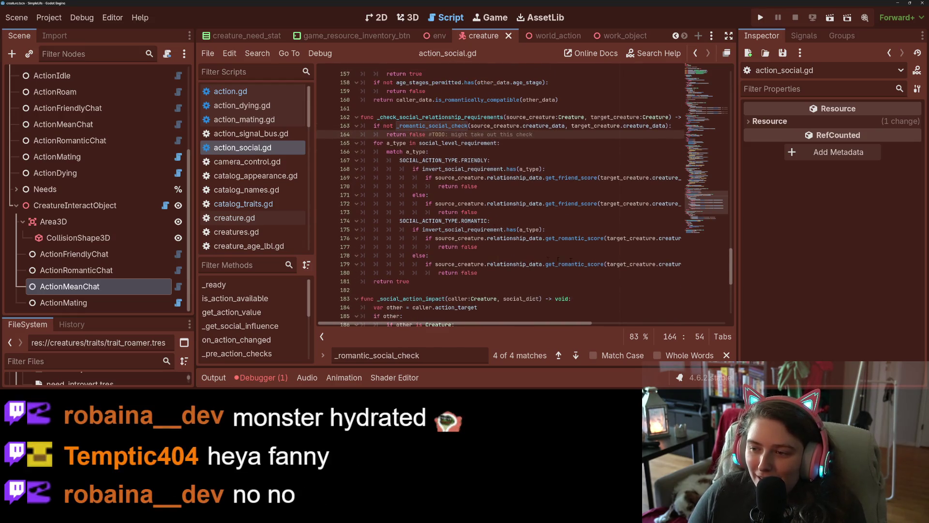
drag(190, 193, 92, 195)
- Highlight target_creature and invert_social_requirement on lines 175–176 of action_social.gd
double_click(515, 238)
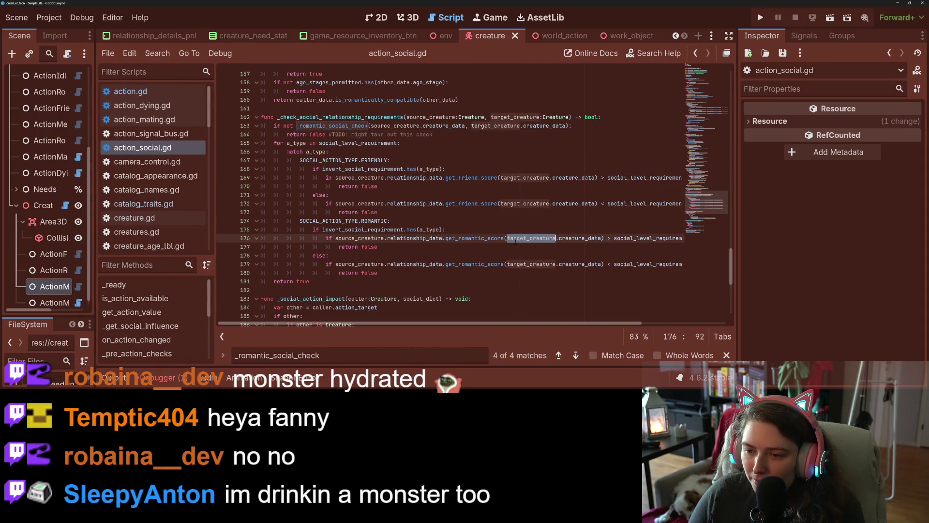
click(588, 238)
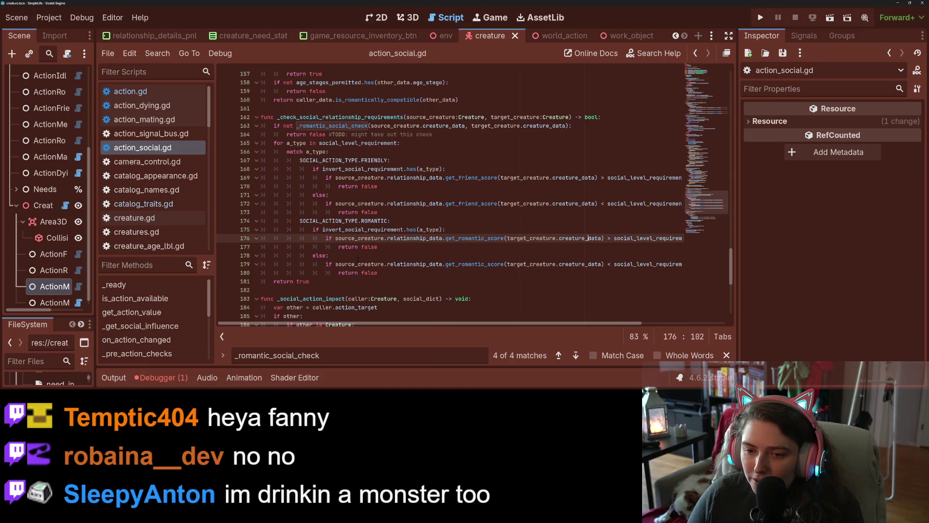
double_click(356, 230)
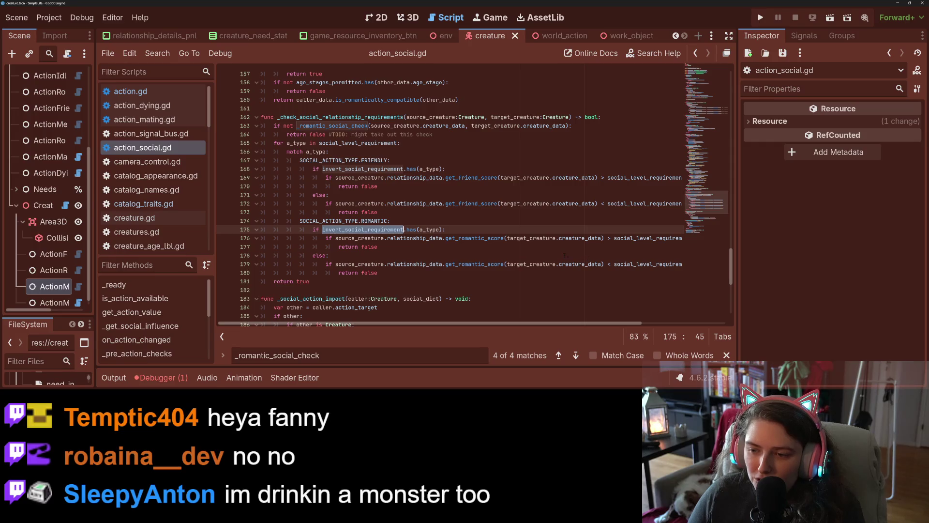
mouse_move(614, 323)
mouse_down()
mouse_move(699, 341)
mouse_move(514, 305)
mouse_up()
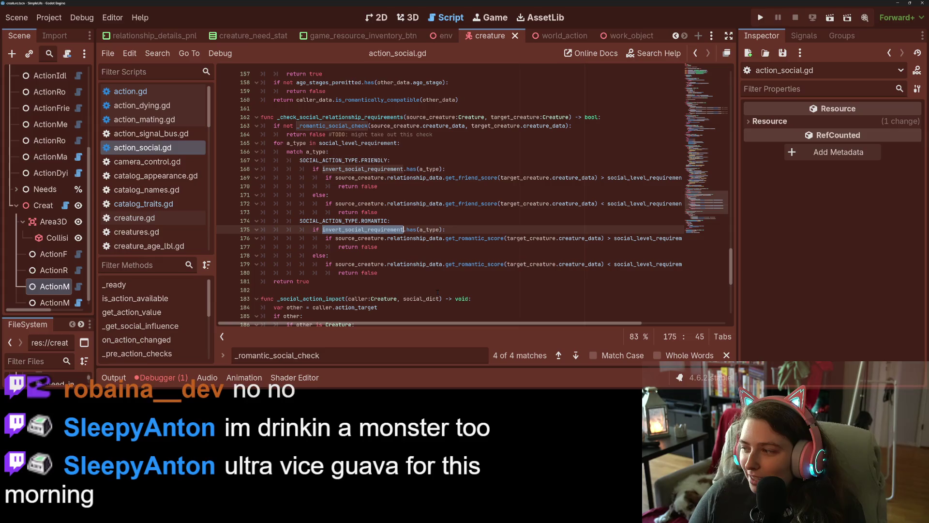
- Widen the node tree and property panels and show ActionMeanChat's properties
drag(98, 183, 201, 183)
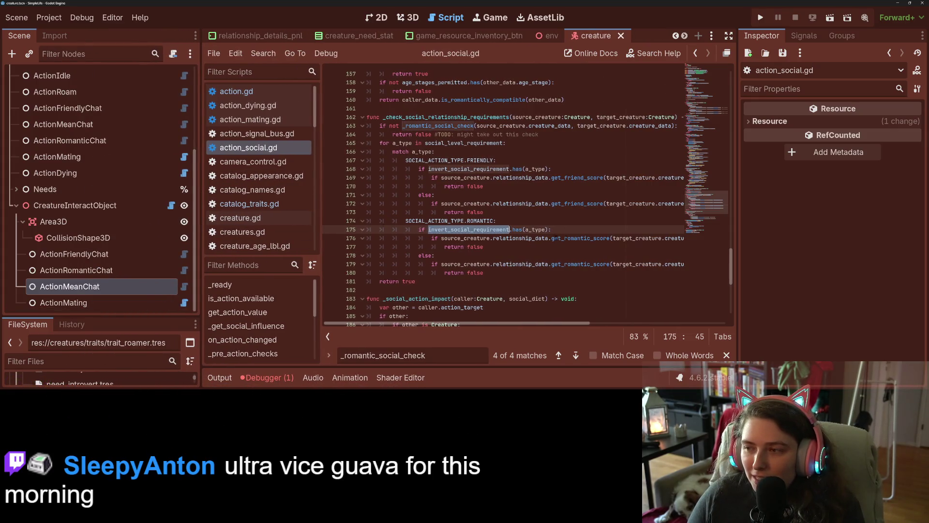
drag(741, 219, 671, 219)
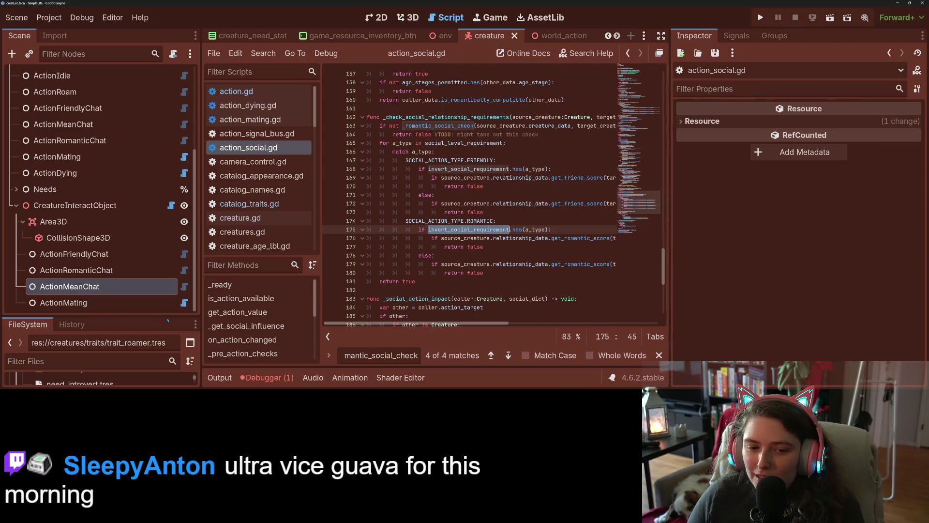
click(119, 287)
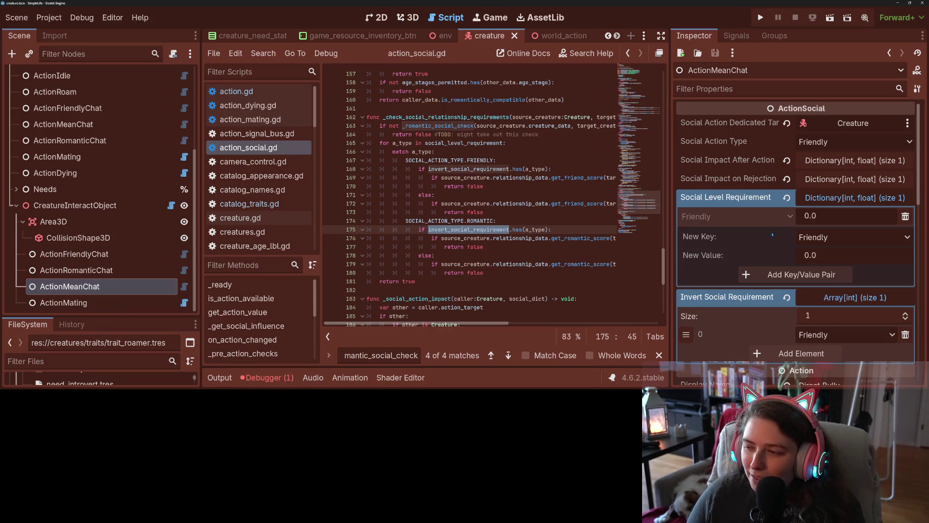
- Collapse the Social Level Requirement and Invert Social Requirement entries, then run the project
click(800, 200)
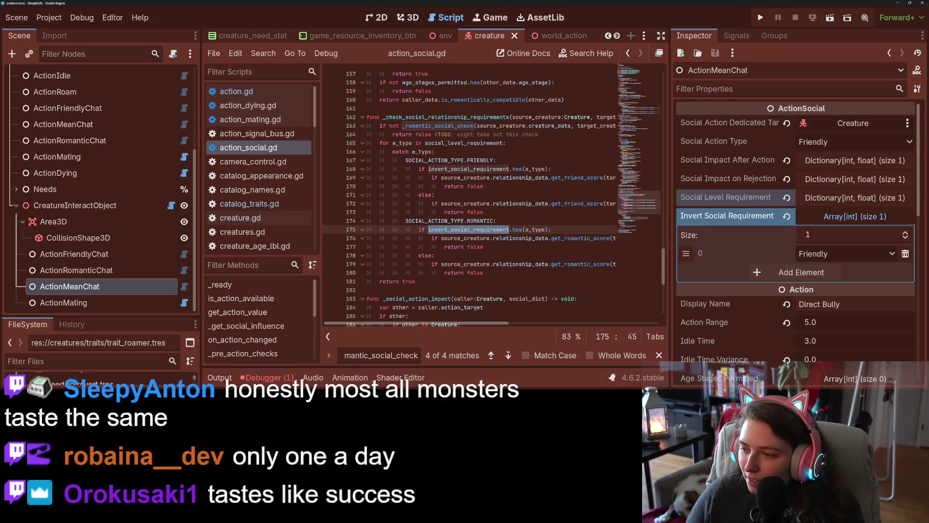
click(850, 217)
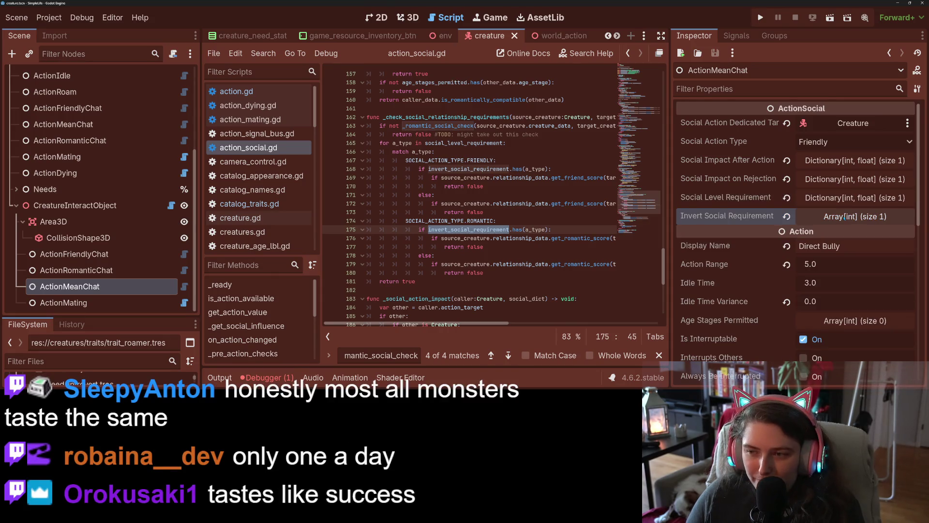
click(760, 18)
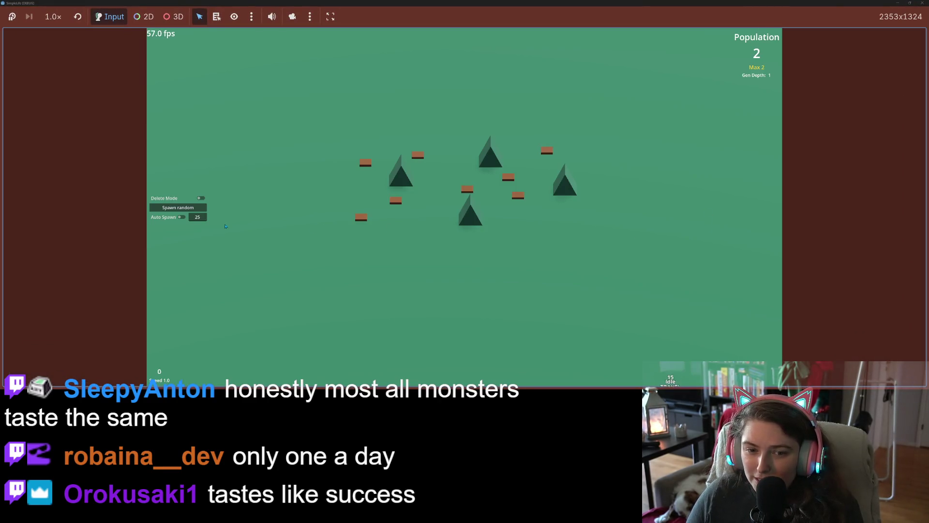
- Turn on Auto Spawn, inspect a creature and a related creature's stats, then close the game
click(182, 217)
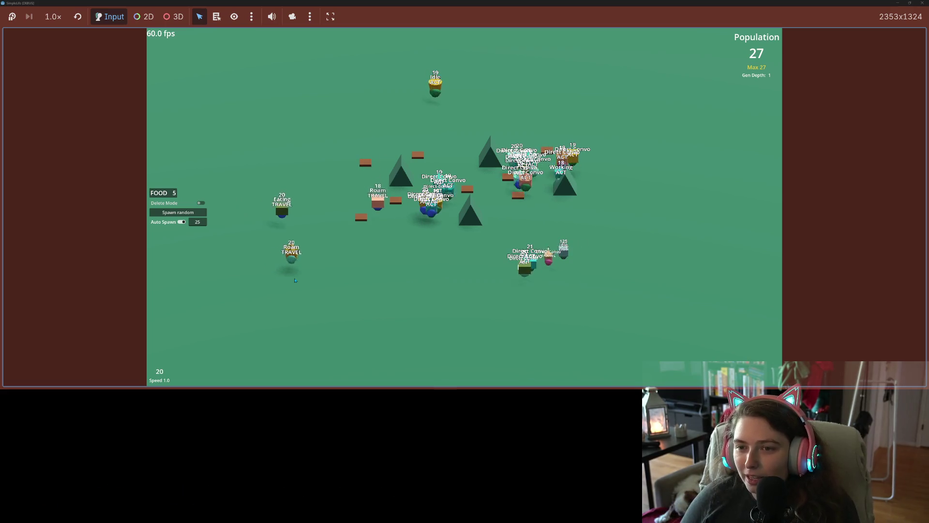
click(526, 279)
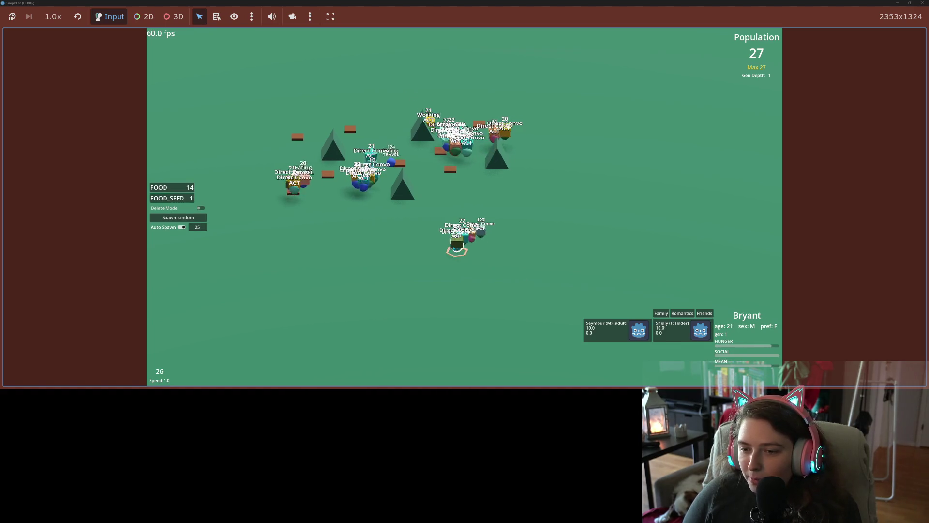
scroll(551, 326, up, 5)
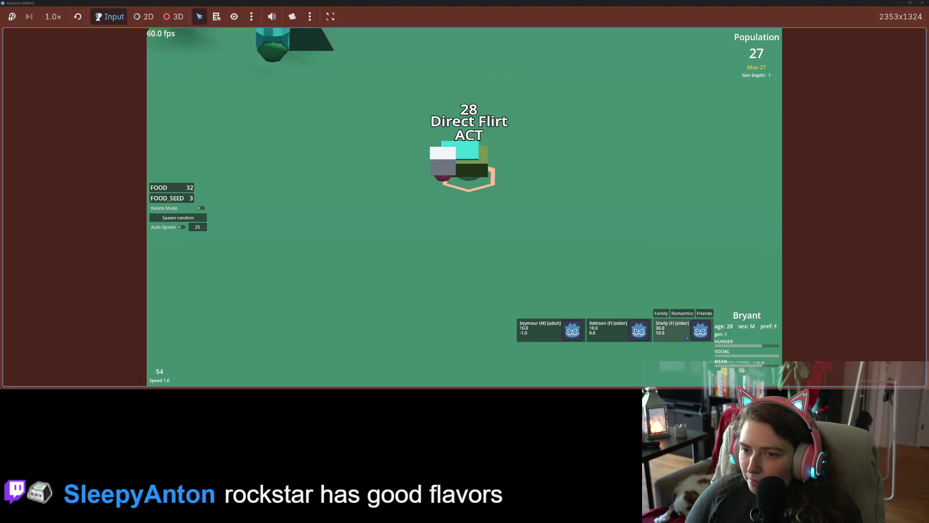
click(686, 338)
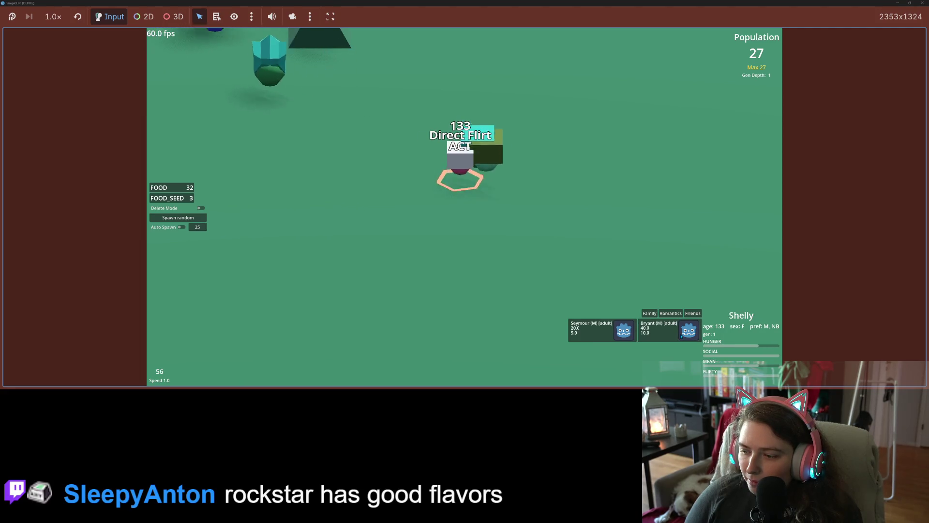
click(922, 3)
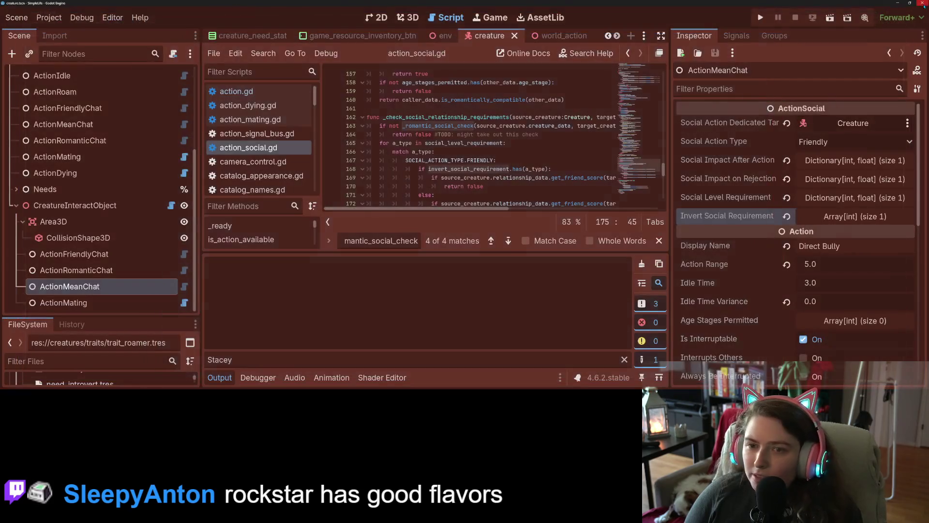
- Inspect the Creature, NeedSocial and Needs nodes, then open creature.gd from the Creature node
scroll(97, 270, up, 5)
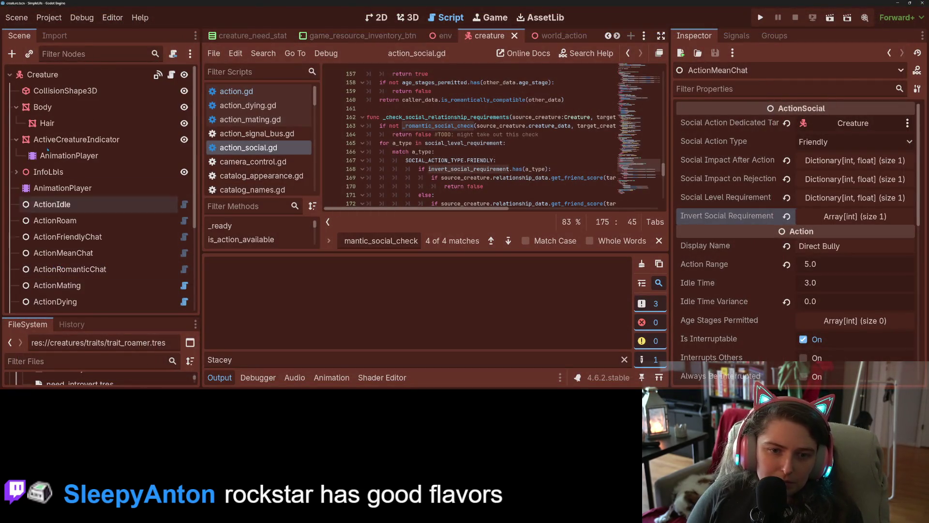
click(71, 72)
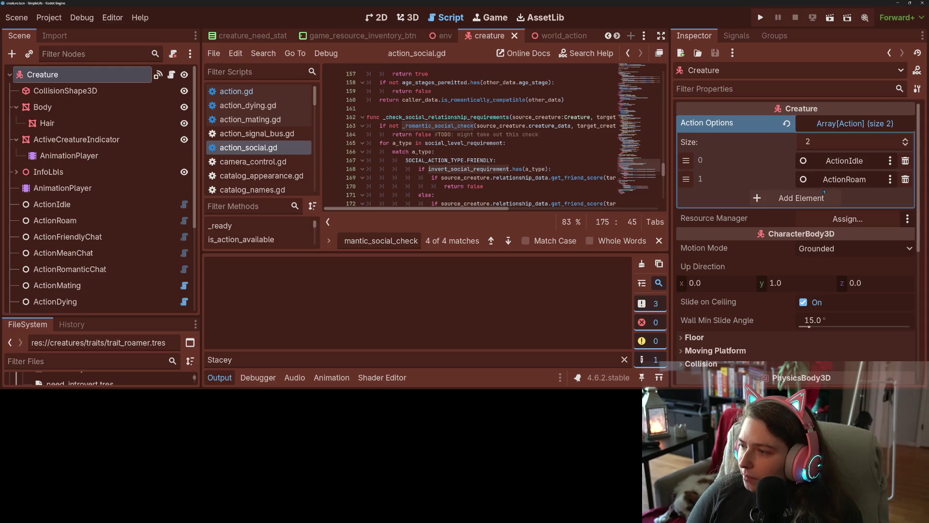
scroll(164, 302, down, 5)
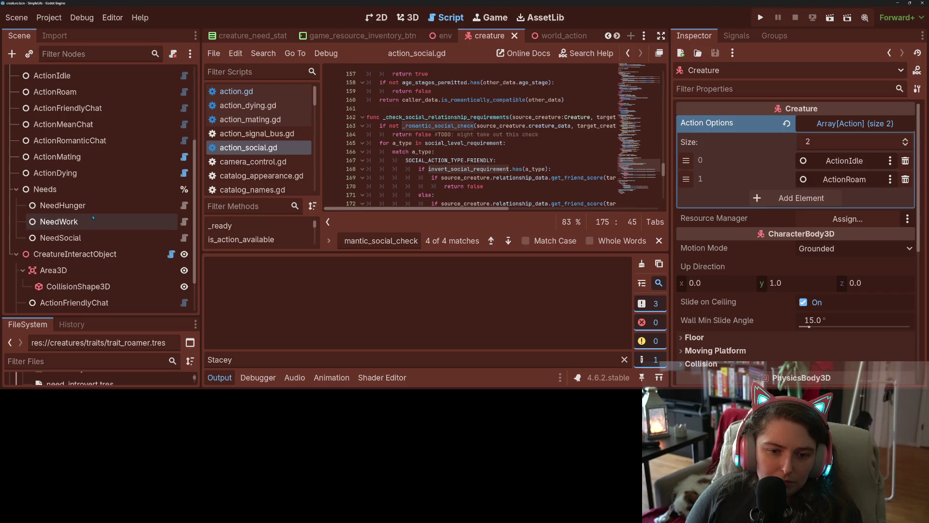
click(82, 238)
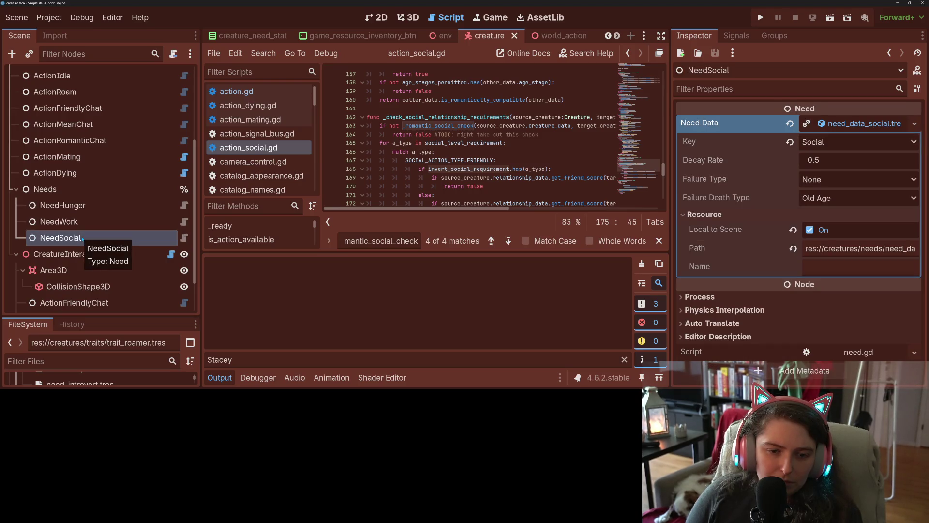
click(78, 189)
scroll(80, 234, up, 5)
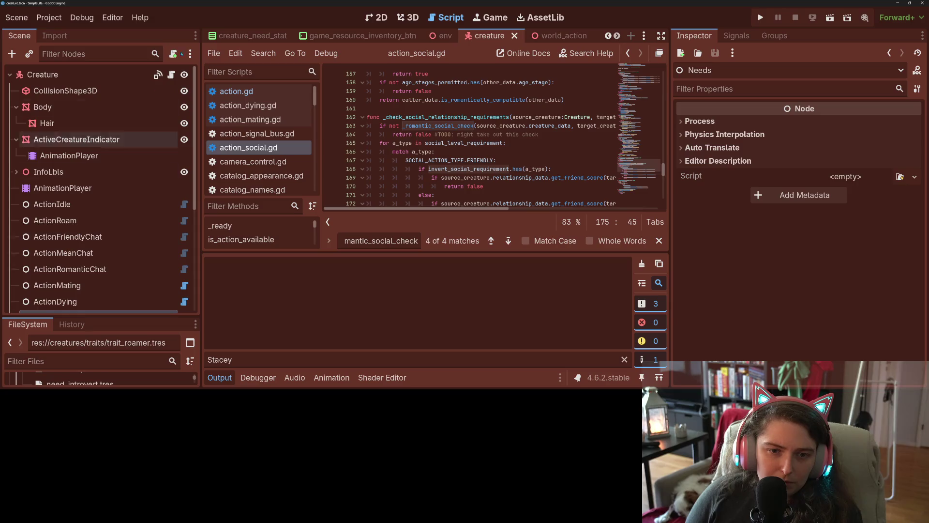
click(171, 74)
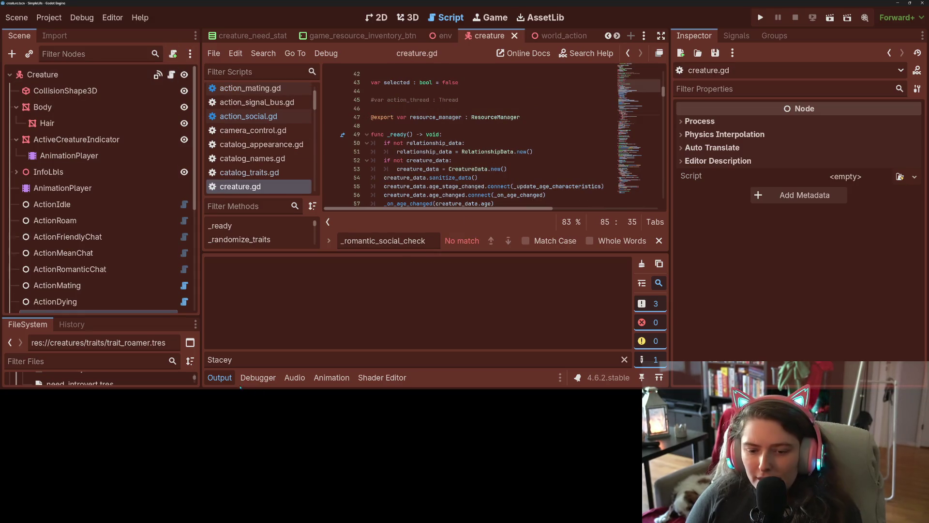
- Hide the Output panel and Find bar, then jump to _update_age_characteristics from line 60
click(223, 378)
click(659, 354)
scroll(406, 193, down, 3)
click(405, 178)
double_click(405, 177)
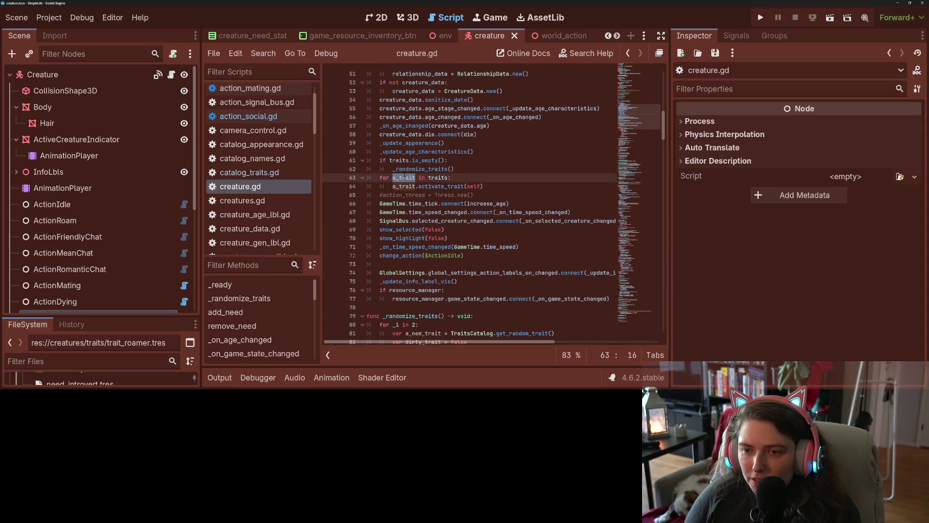
double_click(407, 151)
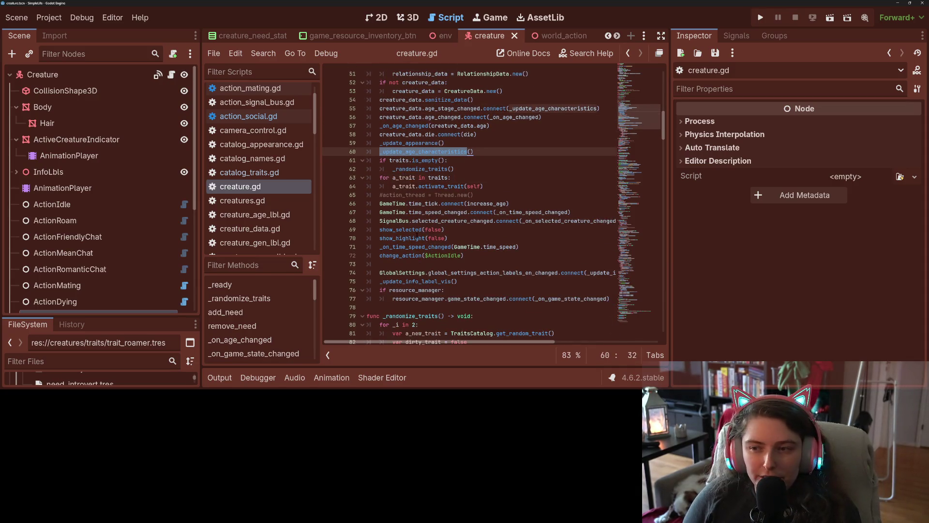
ctrl+click(441, 151)
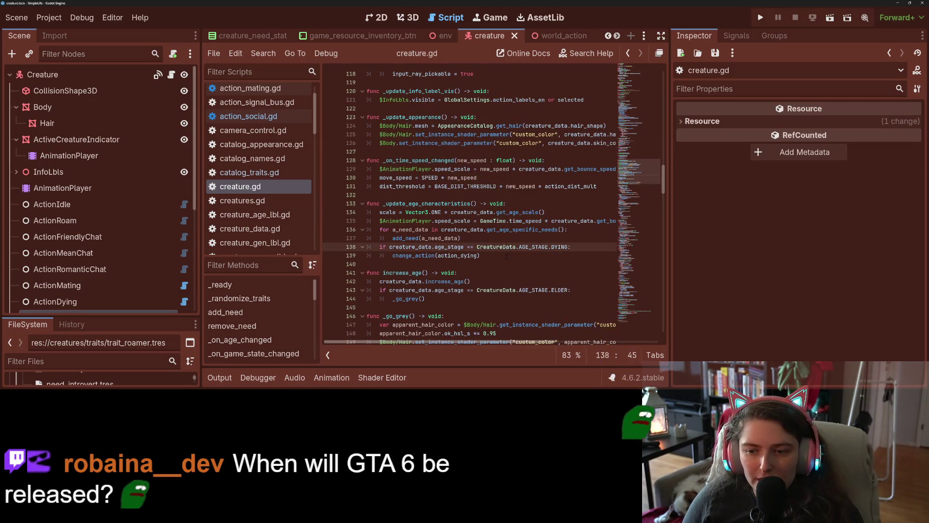
- Examine the get_age_specific_needs and add_need calls on lines 136–137
click(418, 229)
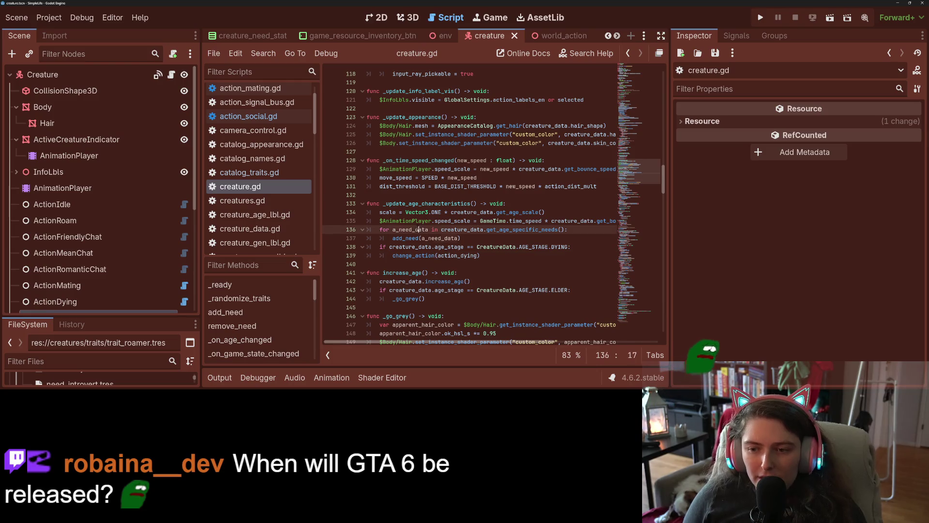
click(529, 234)
click(529, 231)
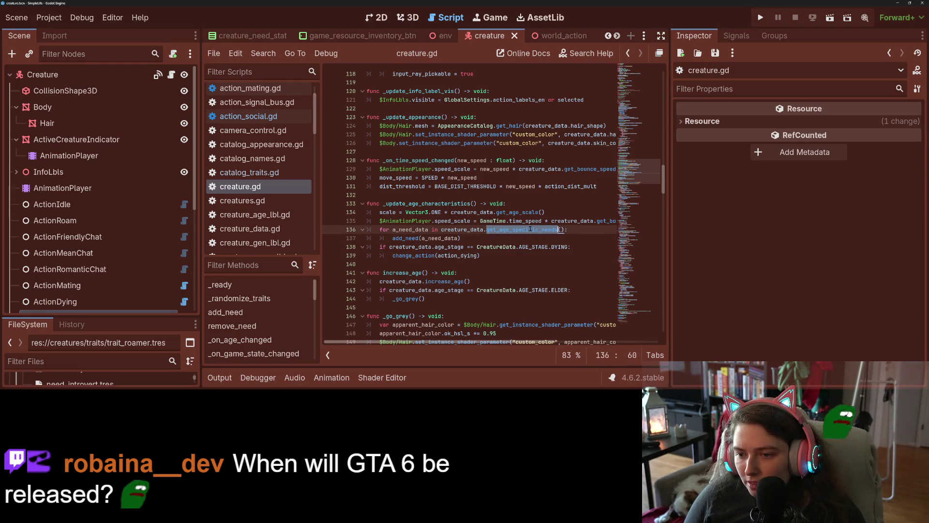
double_click(529, 231)
double_click(410, 238)
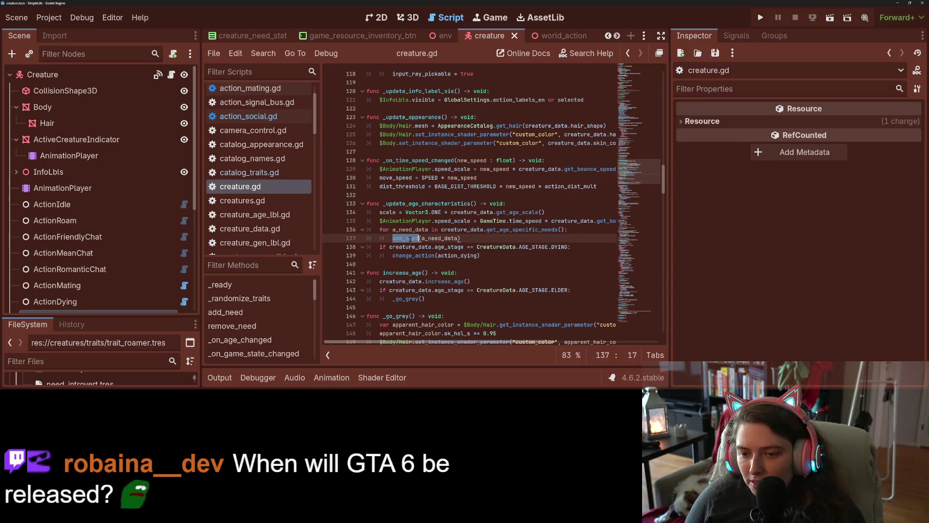
click(471, 203)
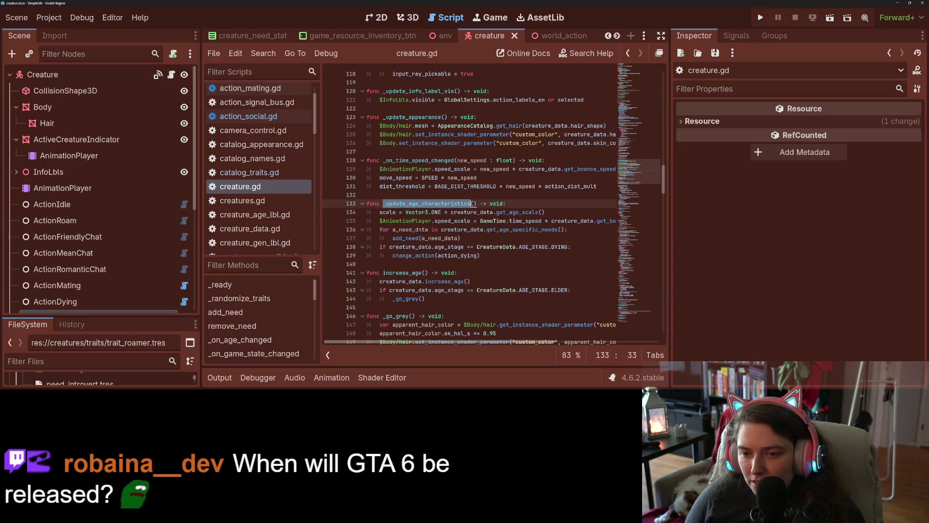
- Return to line 60 and jump again to the _update_age_characteristics definition
scroll(471, 203, up, 15)
scroll(484, 203, up, 5)
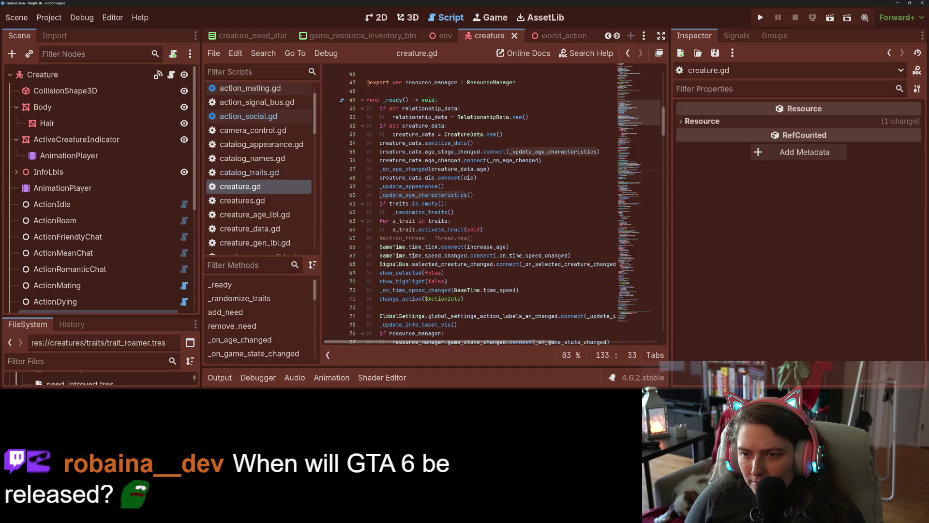
mouse_move(459, 195)
double_click(455, 195)
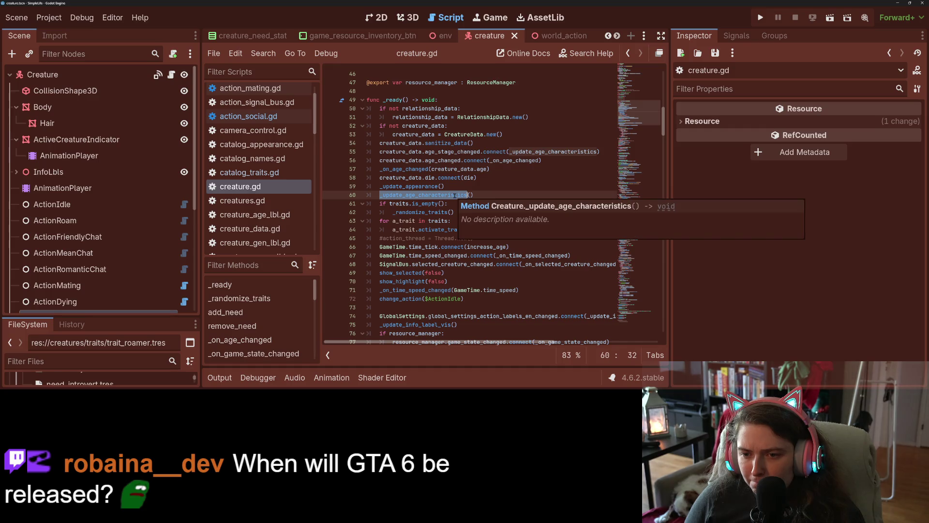
ctrl+click(455, 195)
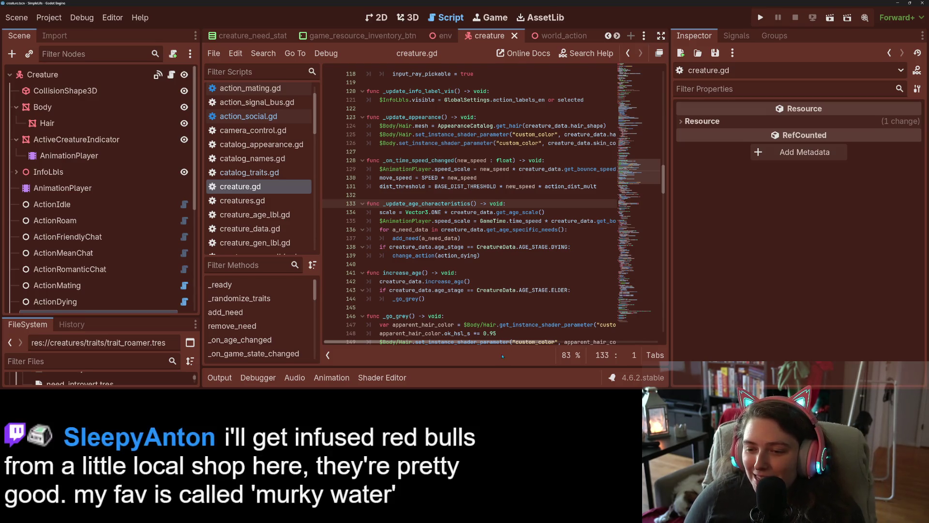
- Read _update_age_characteristics through its DYING-stage action and widen the code editor
scroll(504, 347, right, 1)
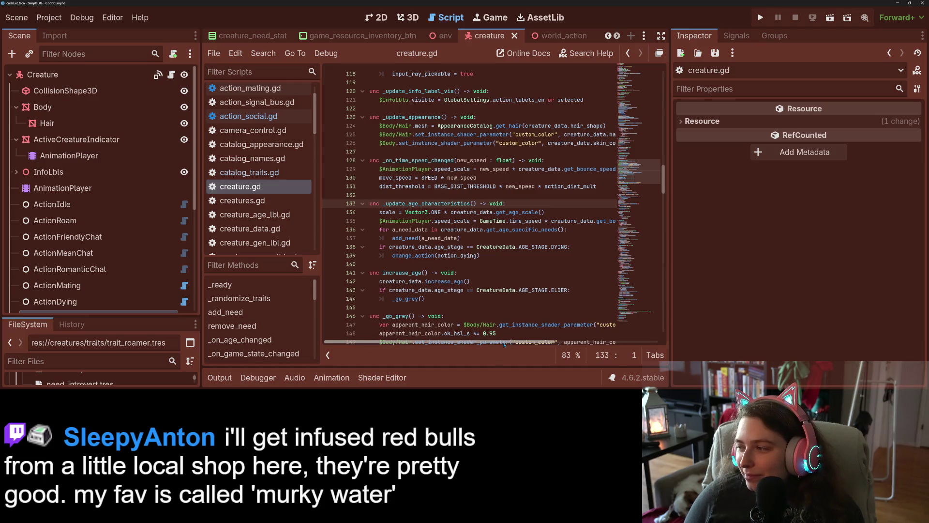
mouse_move(504, 344)
mouse_down()
mouse_move(516, 343)
mouse_move(496, 336)
mouse_up()
scroll(492, 324, down, 1)
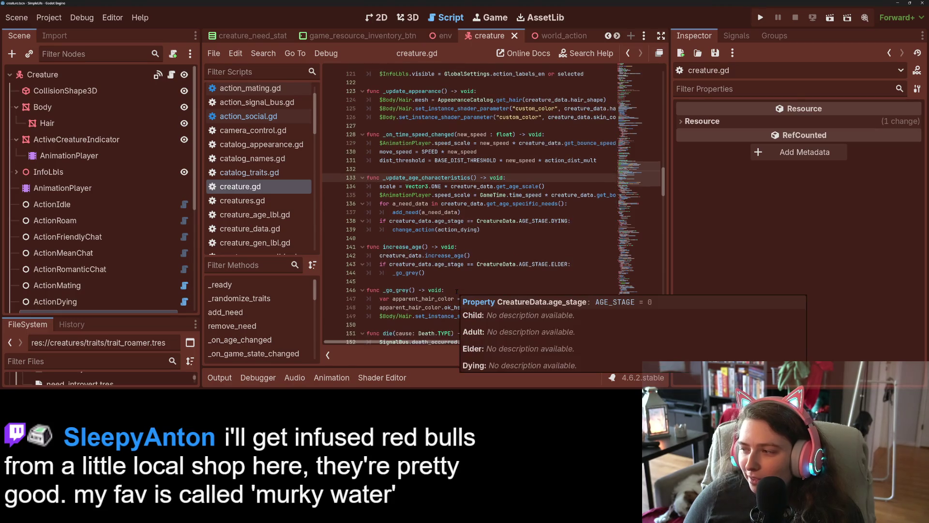
scroll(474, 266, up, 1)
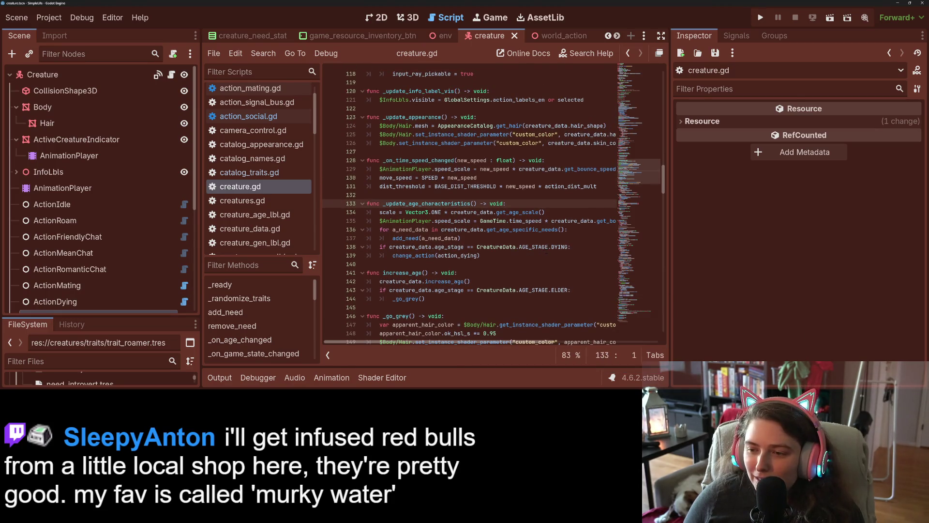
drag(200, 169, 142, 169)
- Widen the code area and trace AGE_STAGE, add_need and get_age_specific_needs in creature_data.gd
drag(670, 192, 751, 192)
double_click(470, 247)
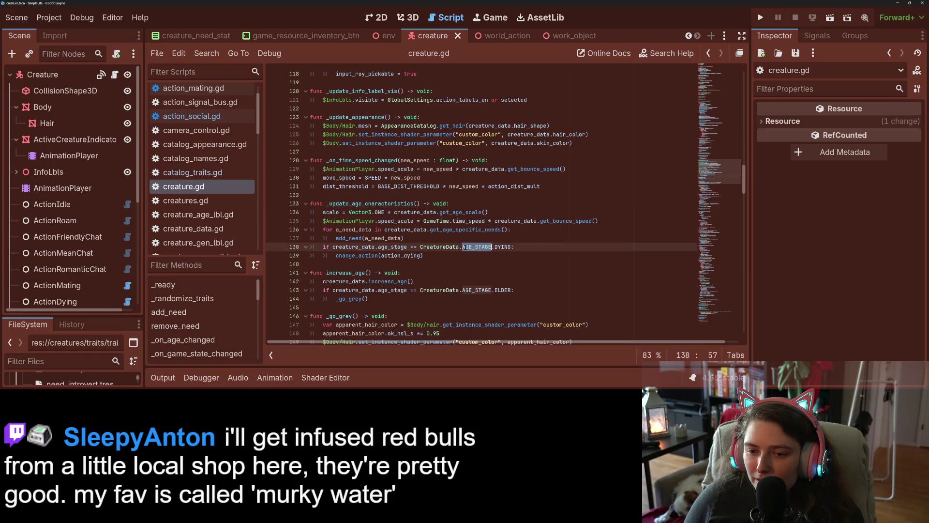
ctrl+click(348, 238)
click(414, 160)
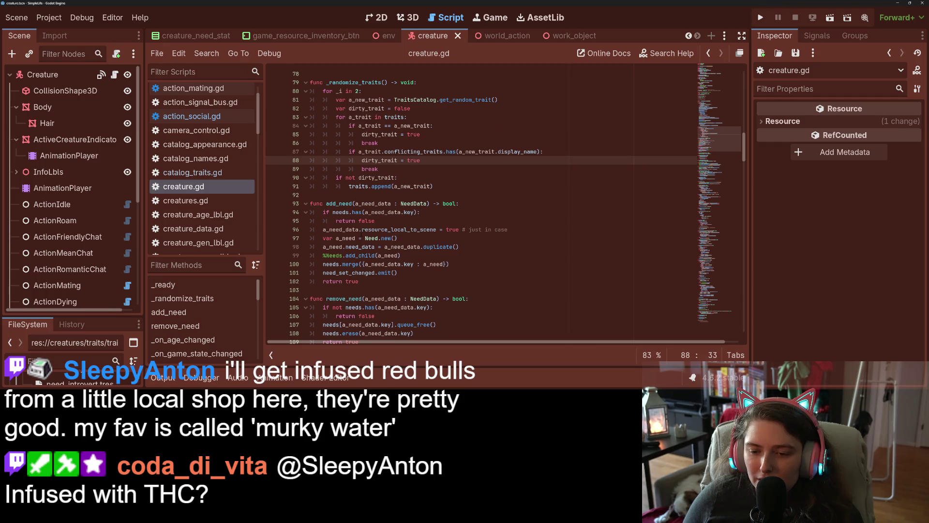
click(708, 53)
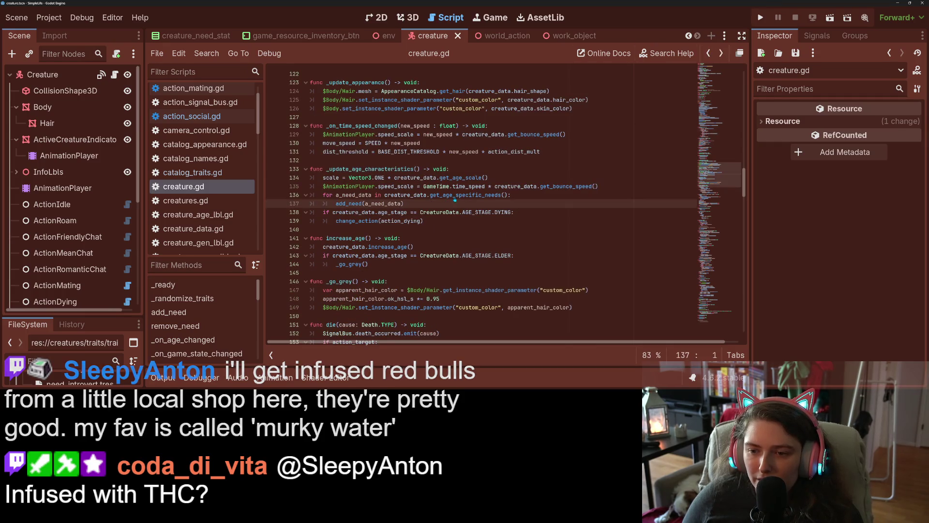
ctrl+click(465, 195)
double_click(371, 291)
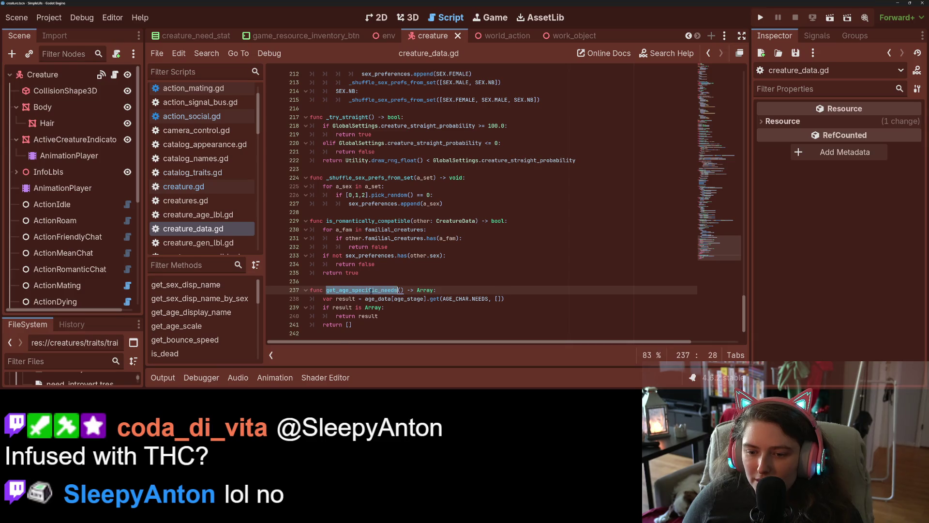
- Review the age_data preloads, including adult need_data_sex and the elder needs, then run the project
scroll(415, 296, up, 20)
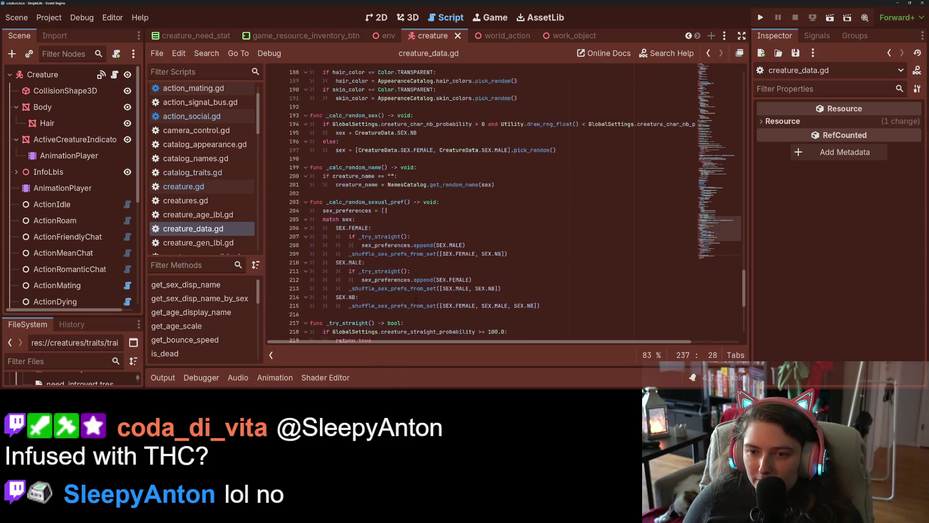
scroll(415, 299, up, 20)
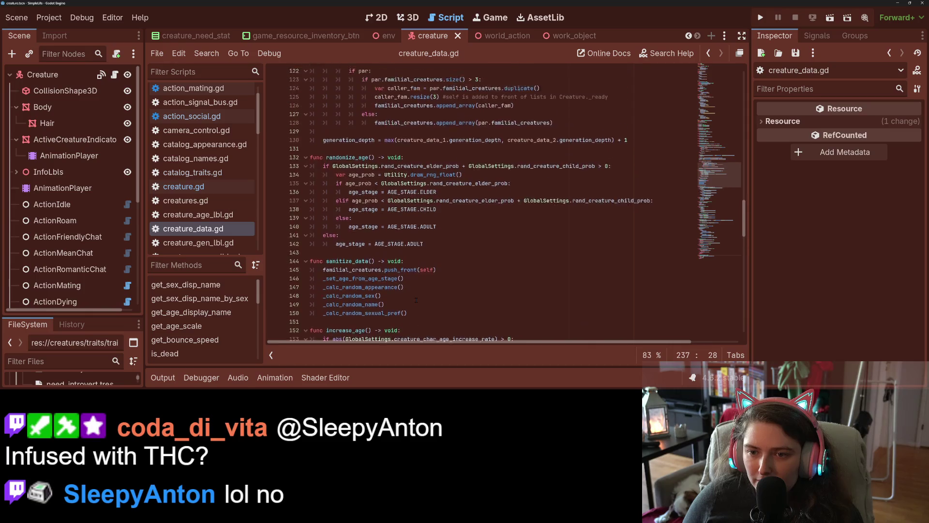
scroll(416, 300, up, 16)
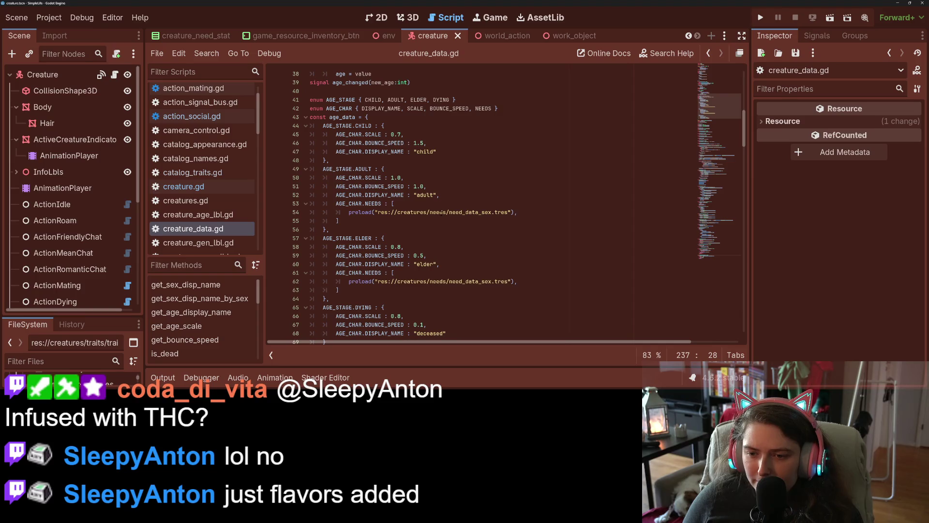
double_click(481, 212)
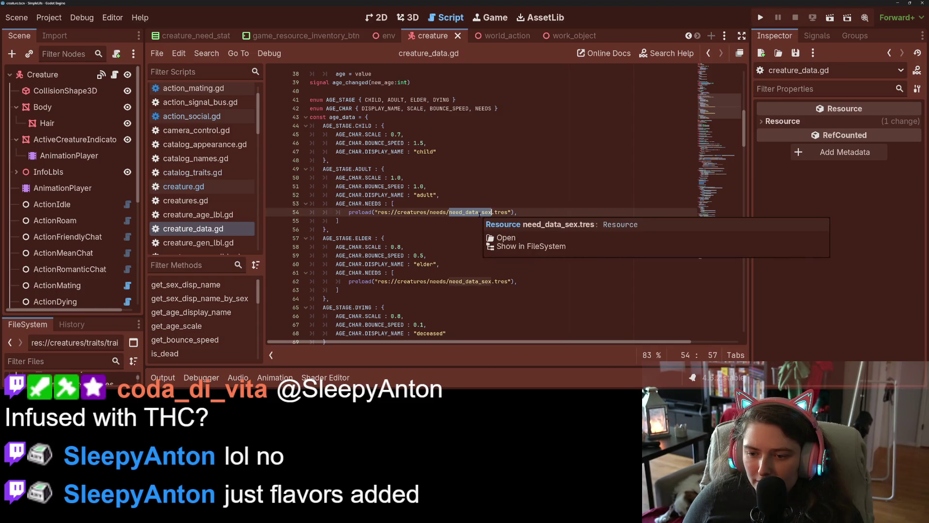
click(490, 279)
scroll(491, 279, down, 3)
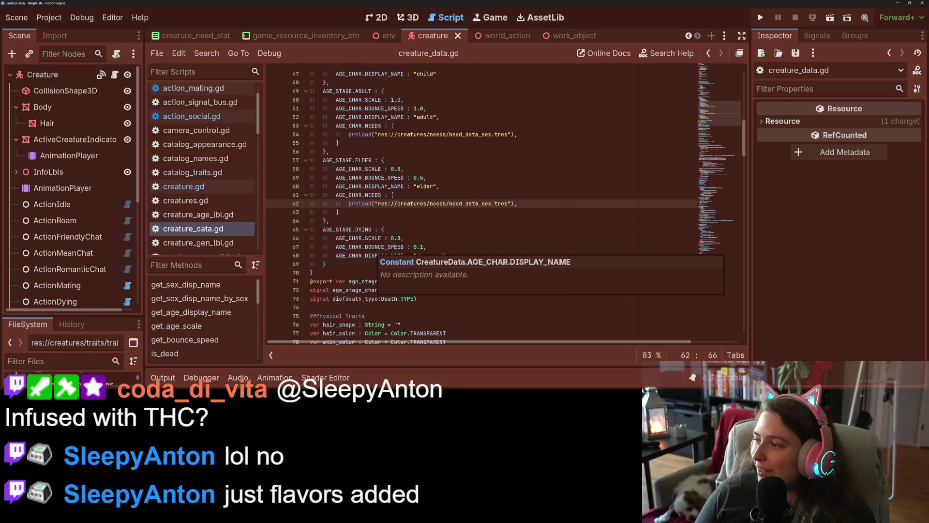
click(760, 18)
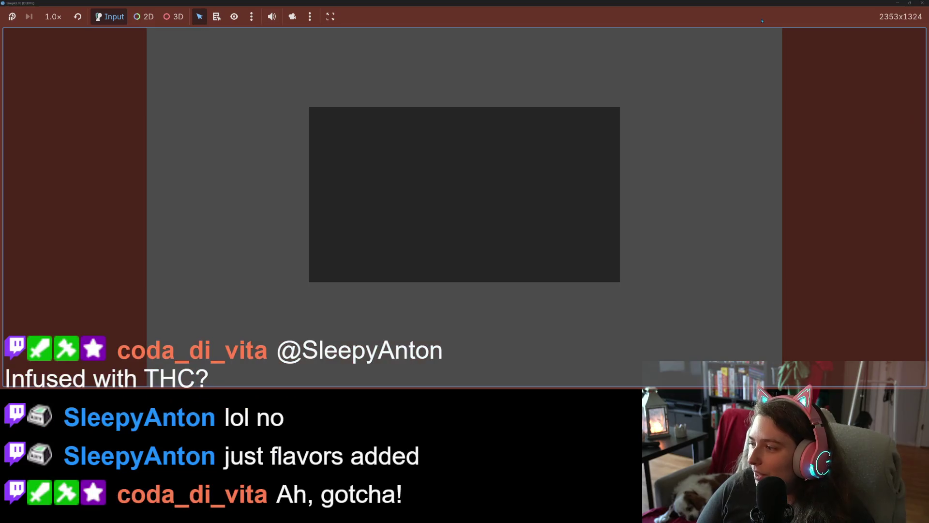
- Close the running game with F8 and switch to the life scene
key(F8)
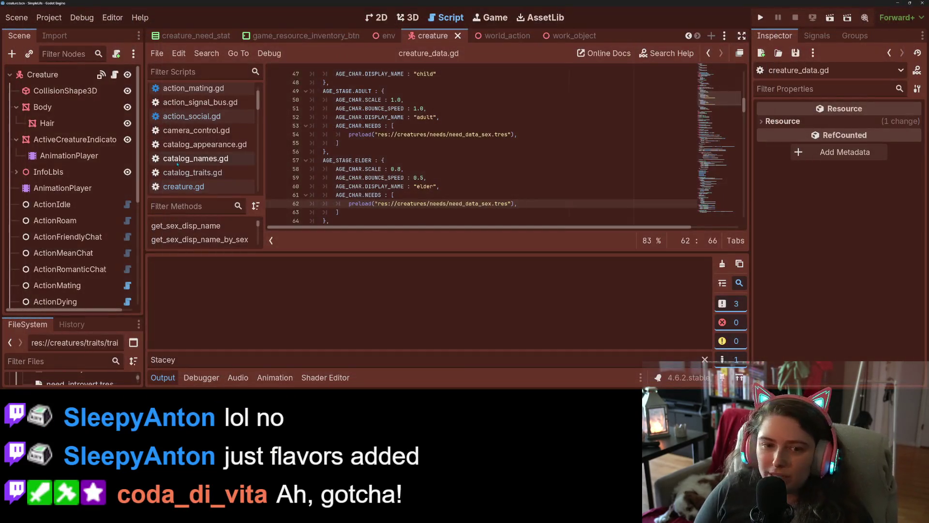
scroll(300, 35, up, 4)
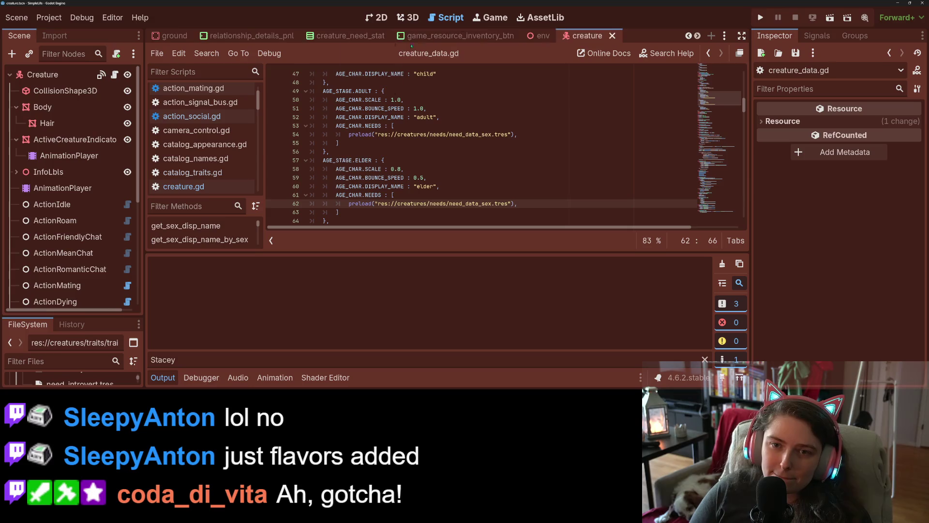
click(209, 35)
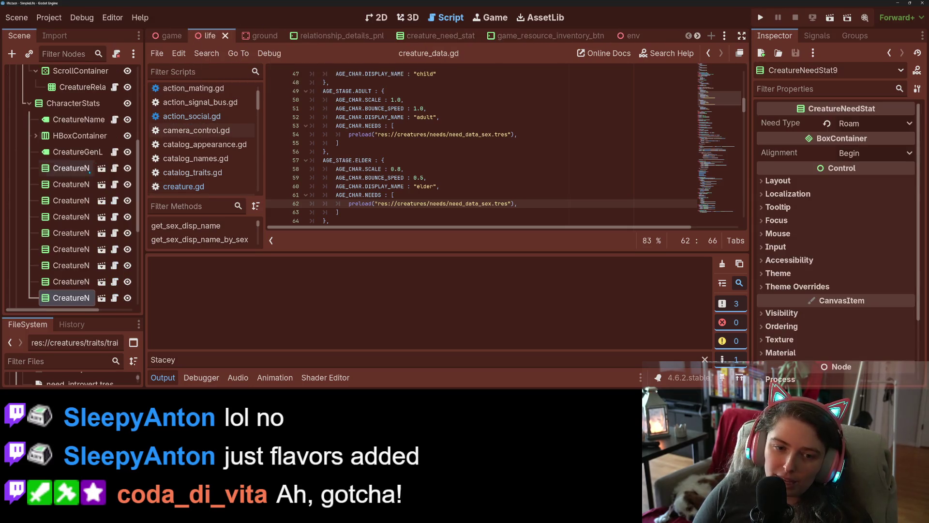
- Check the CreatureNeedStat rows tracking Sex, Work and Mean, then relaunch the project
click(78, 204)
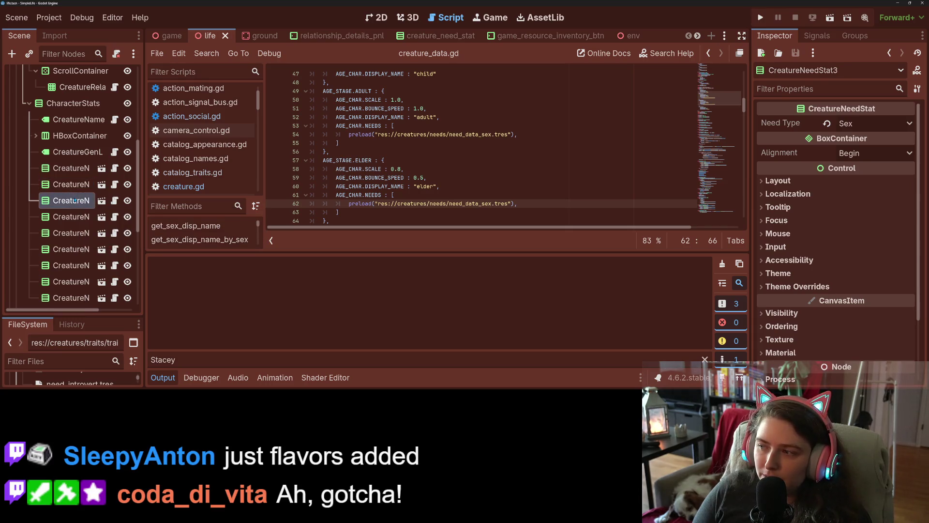
click(72, 218)
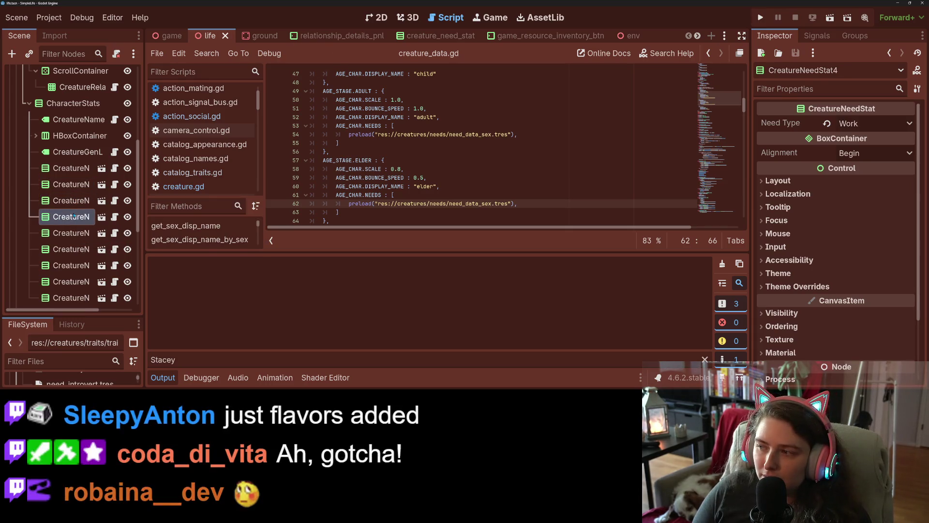
click(70, 230)
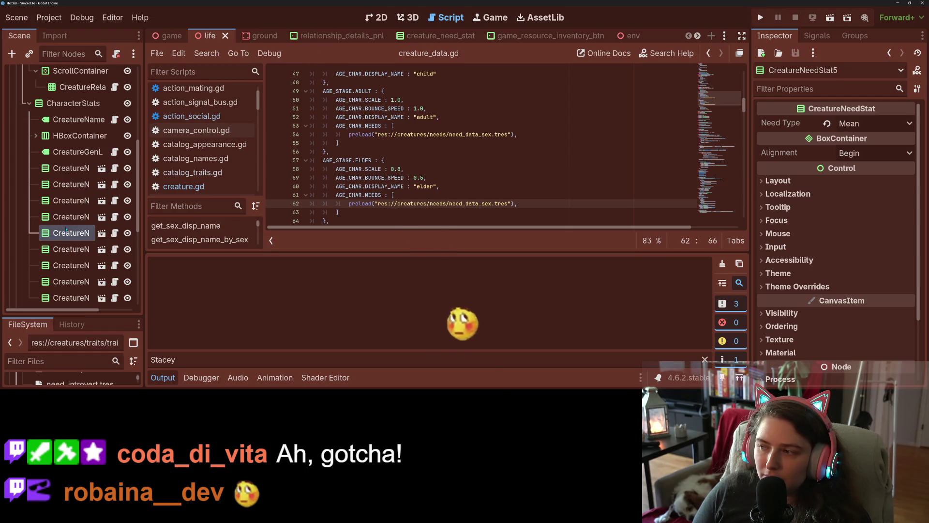
click(72, 201)
click(760, 18)
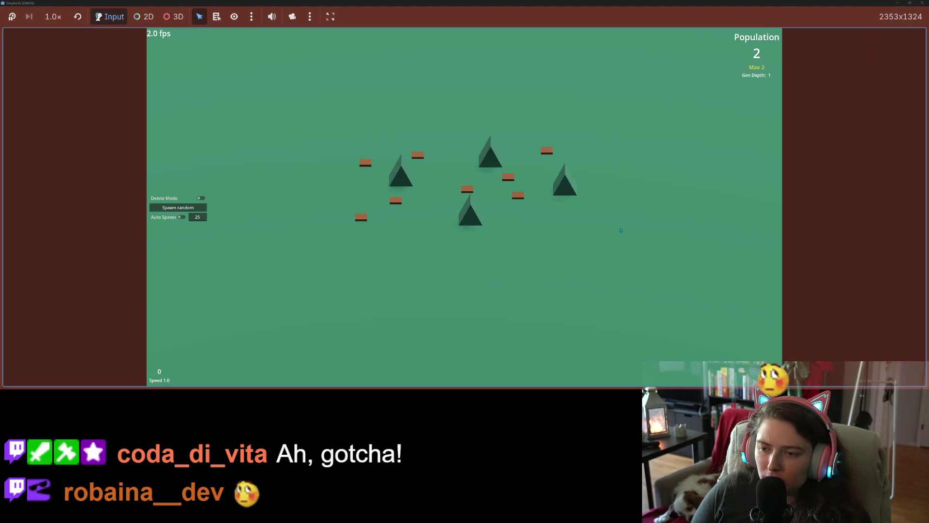
- Turn on Auto Spawn, select the pink creature and slow the simulation to speed 0.1
click(181, 217)
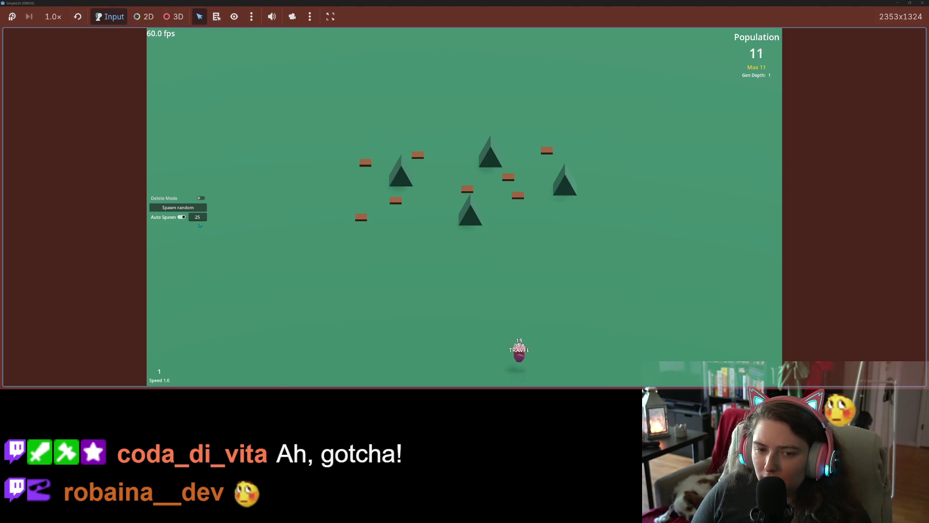
click(477, 304)
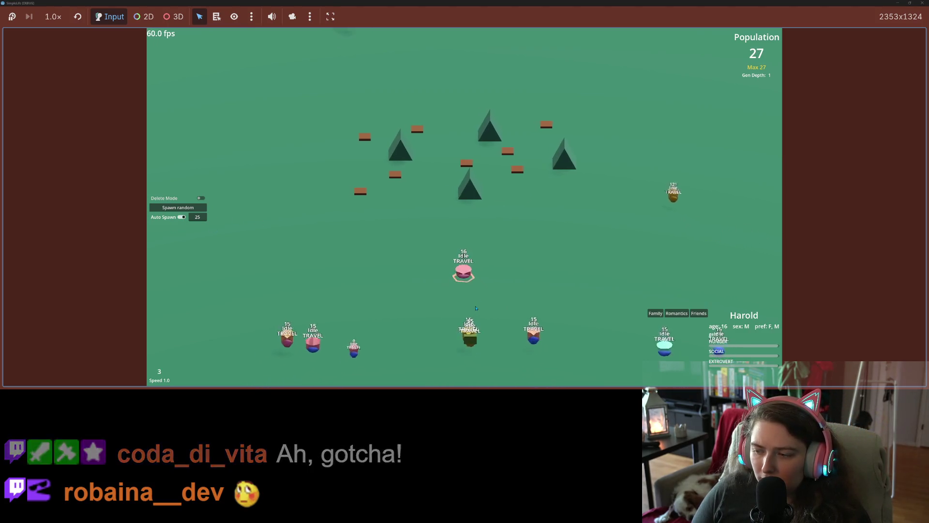
key(minus)
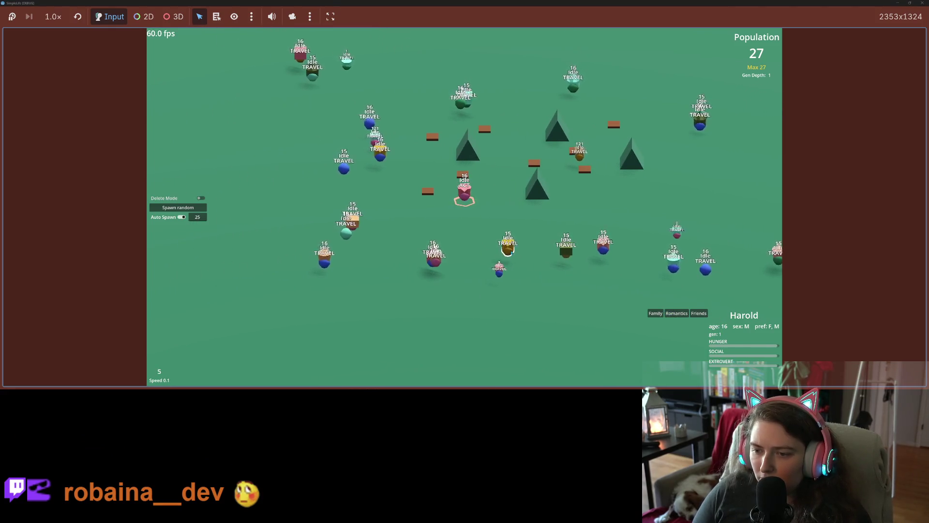
- View the info panels of four other creatures
click(511, 252)
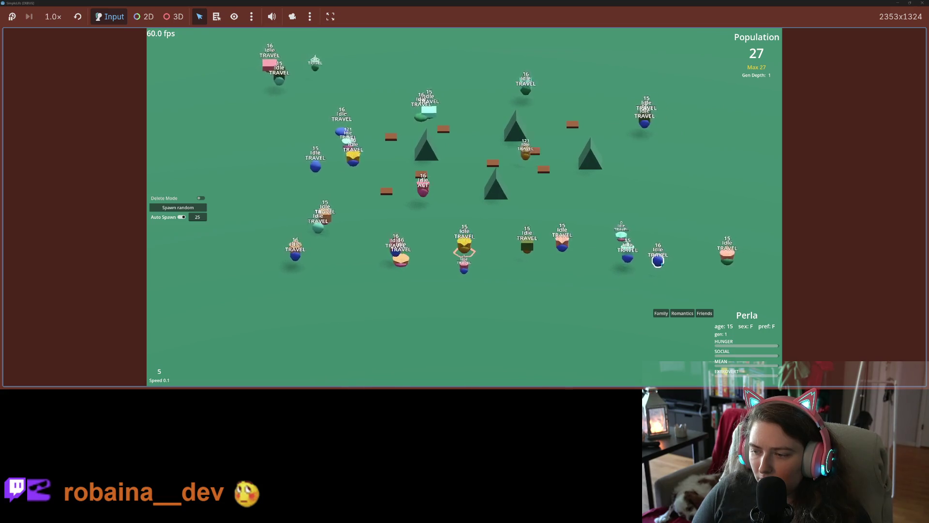
click(661, 264)
click(625, 253)
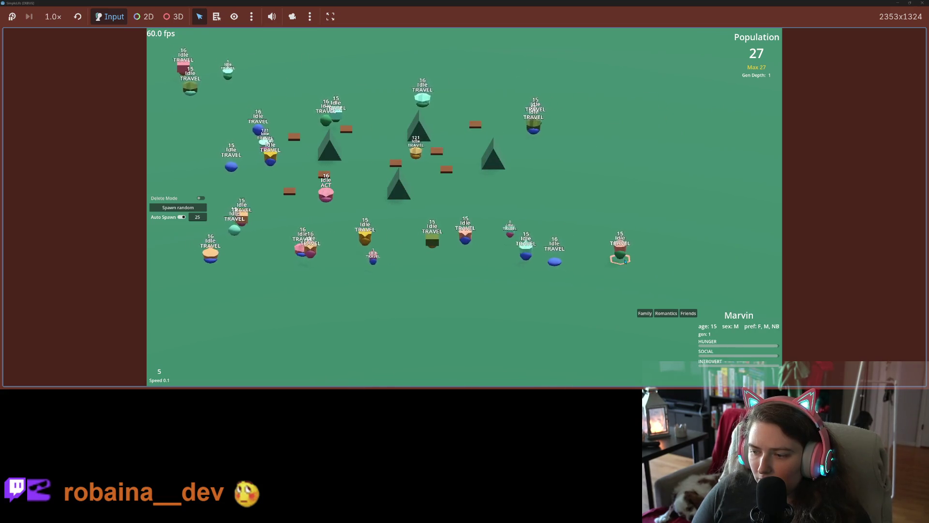
click(530, 126)
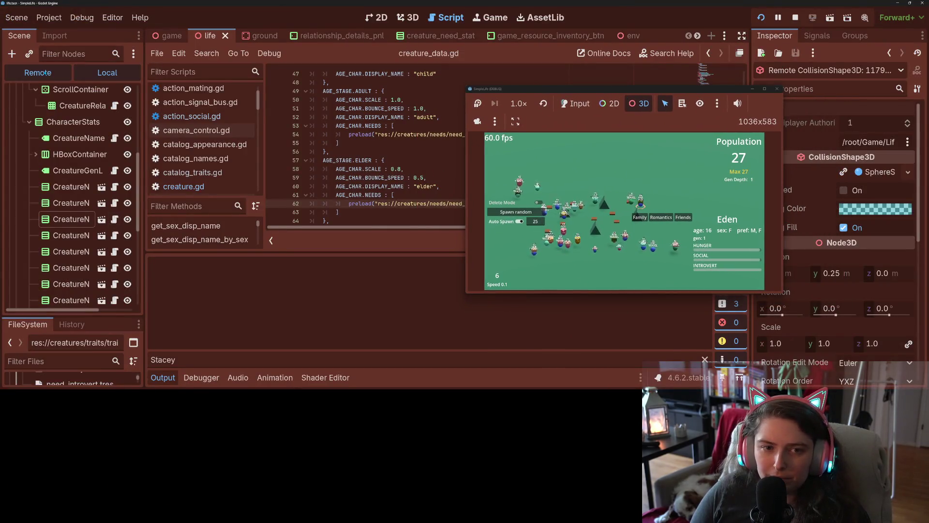
- Inspect the live CharacterBody3D, expand its Needs dictionary and open NeedWork
click(73, 287)
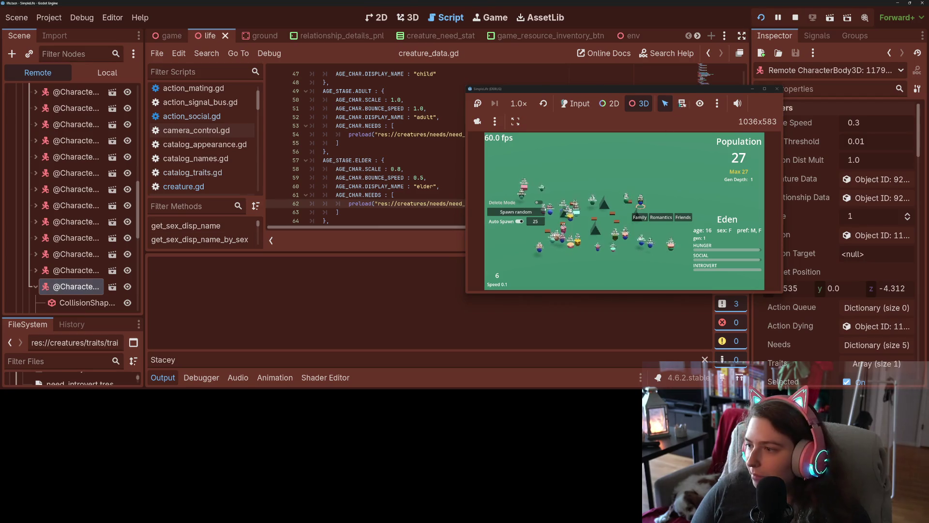
drag(673, 90, 491, 58)
scroll(782, 219, down, 5)
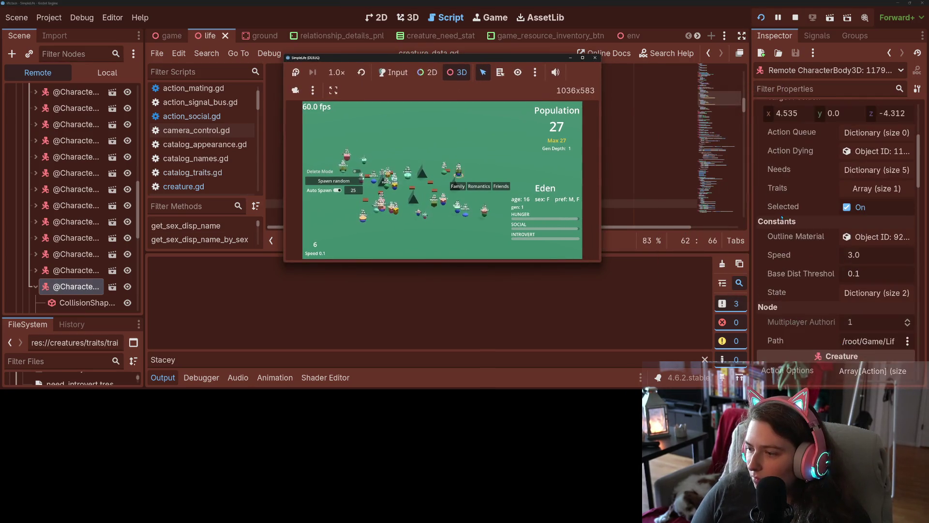
click(876, 169)
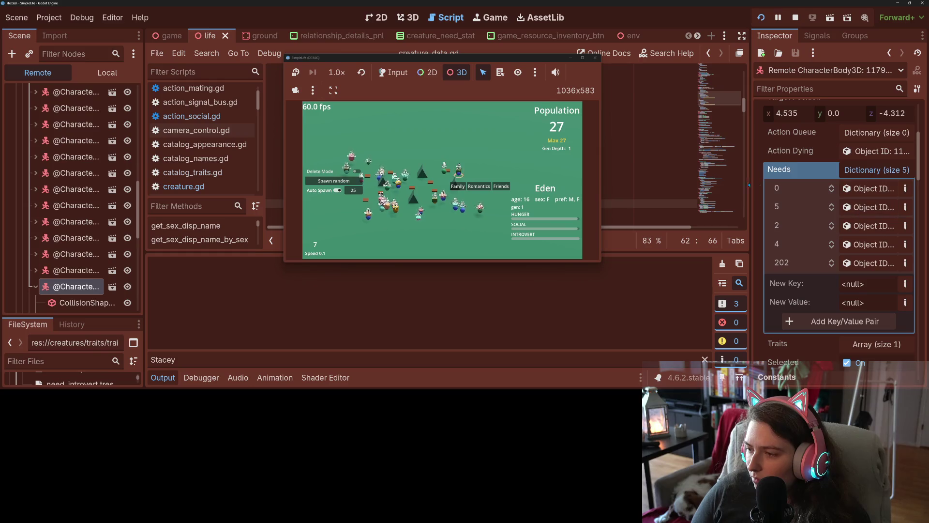
drag(751, 176, 700, 177)
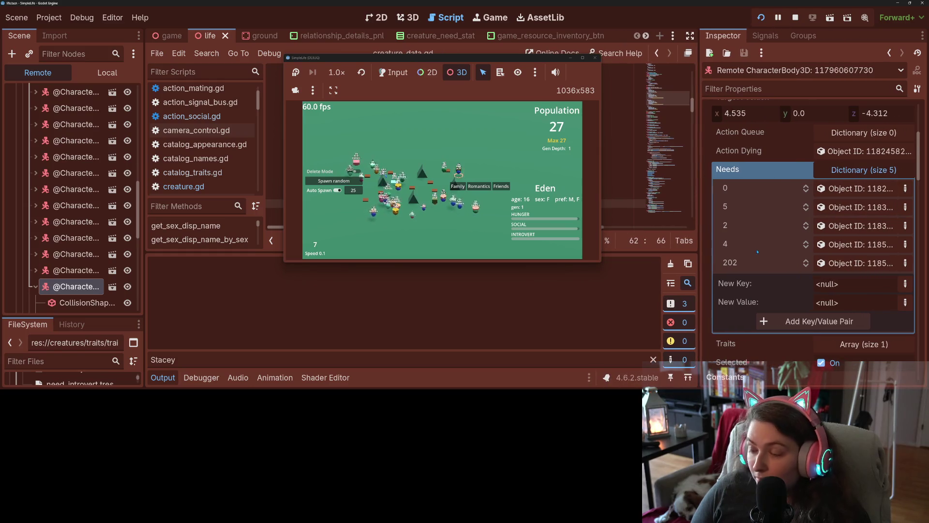
click(837, 208)
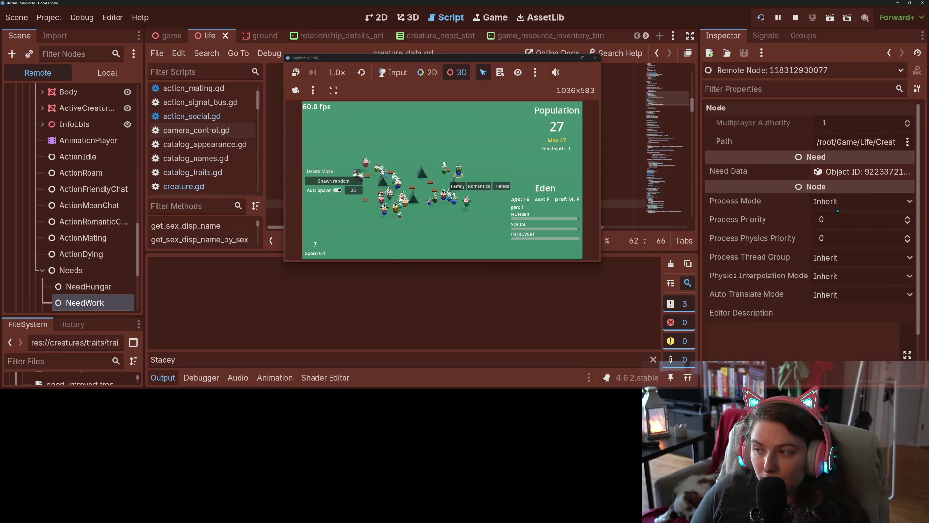
- Check the work need's Need Data and Key list unchanged, return to NeedWork, and stop the game
scroll(827, 204, down, 3)
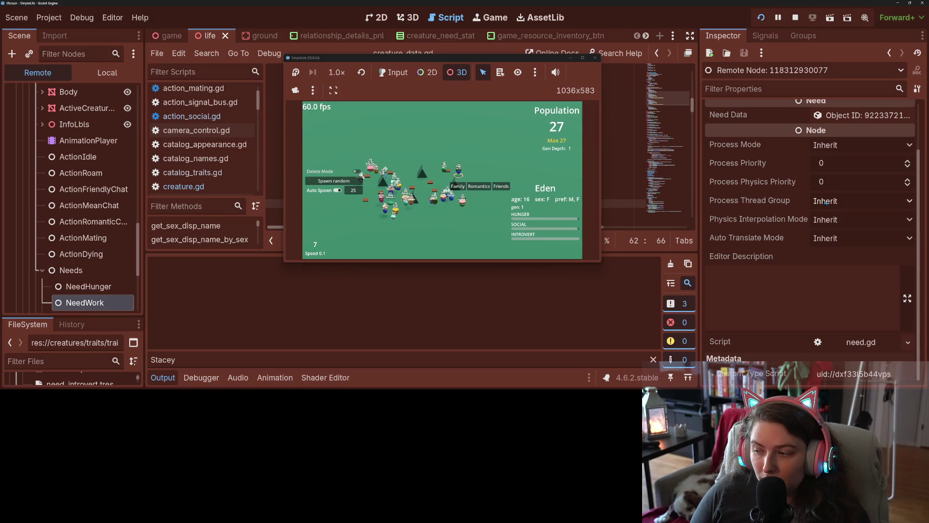
scroll(826, 202, up, 3)
click(857, 172)
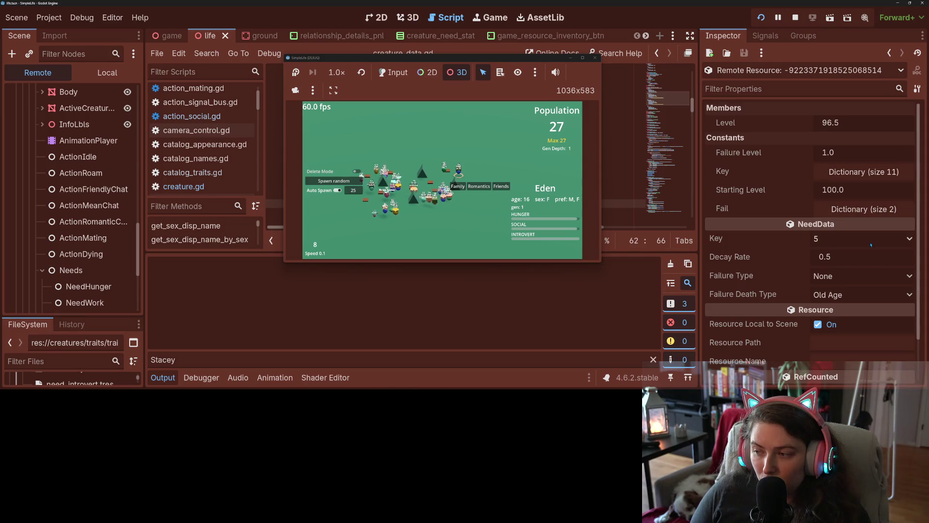
scroll(869, 244, down, 2)
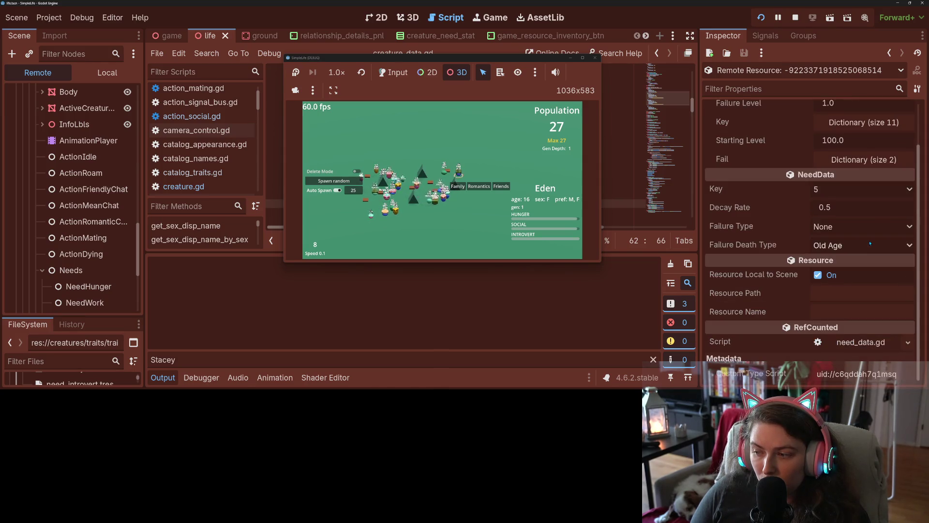
scroll(869, 243, up, 2)
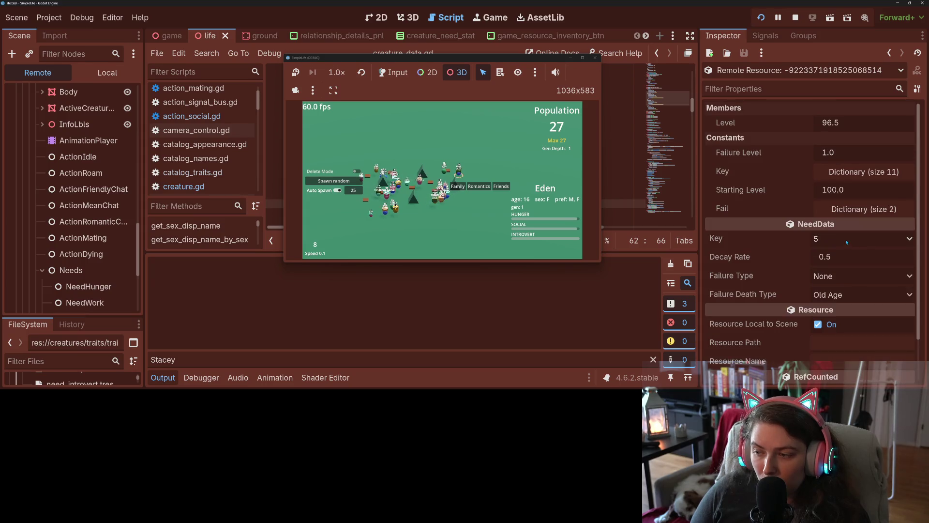
click(847, 242)
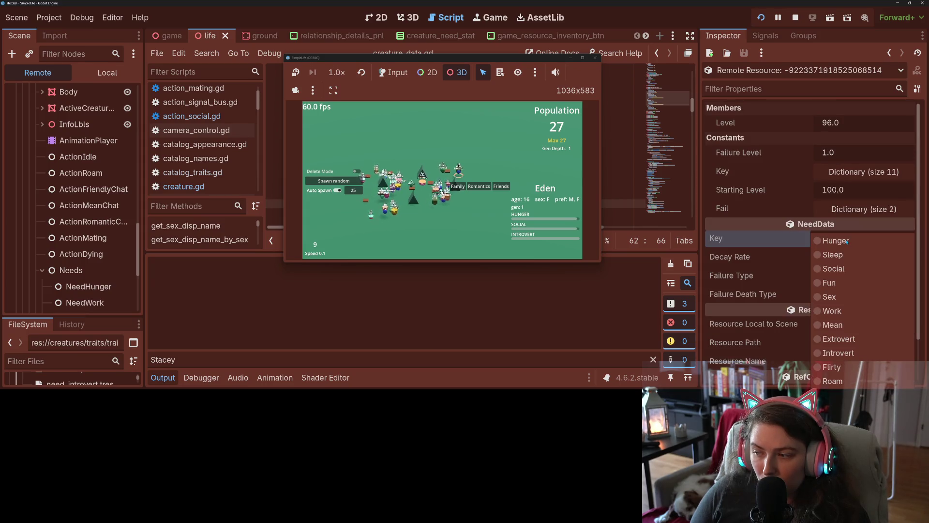
click(723, 240)
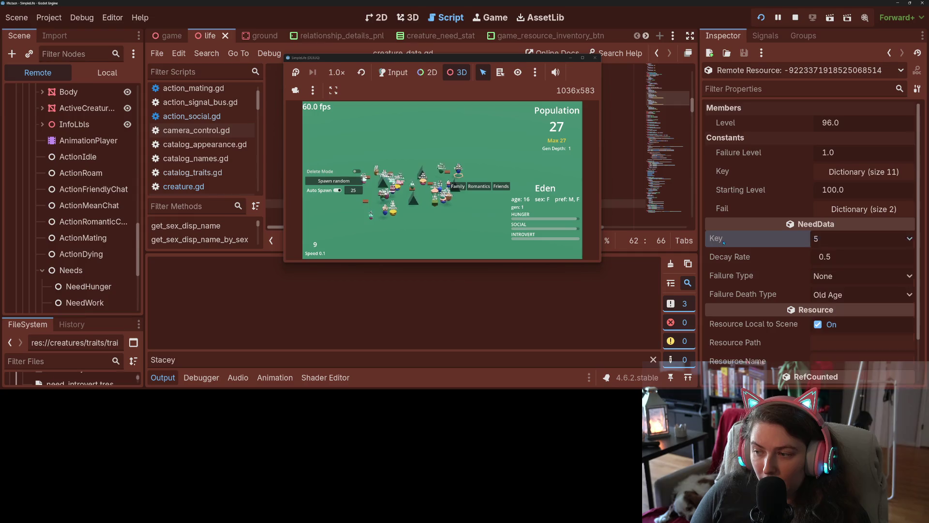
click(889, 53)
click(595, 57)
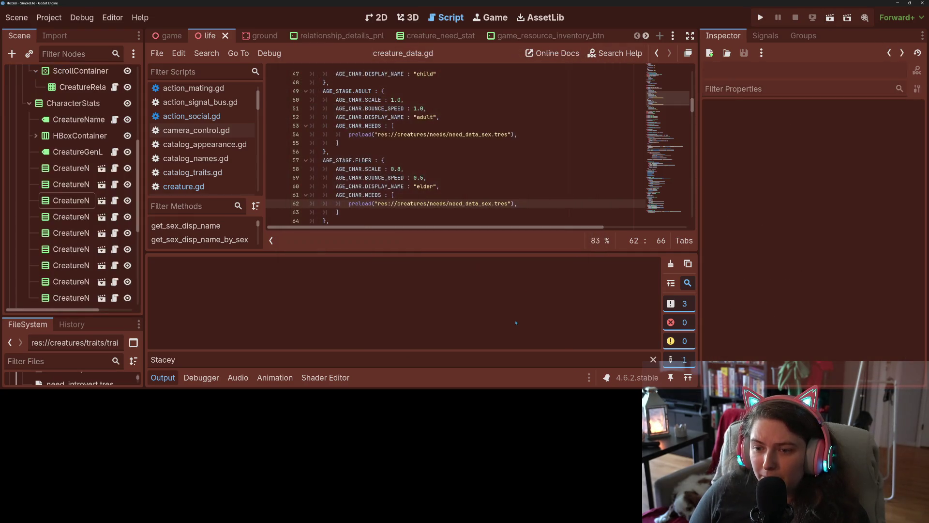
- Collapse the output panel, open creature_need_stat.gd and highlight uses of visible in _ready
click(161, 375)
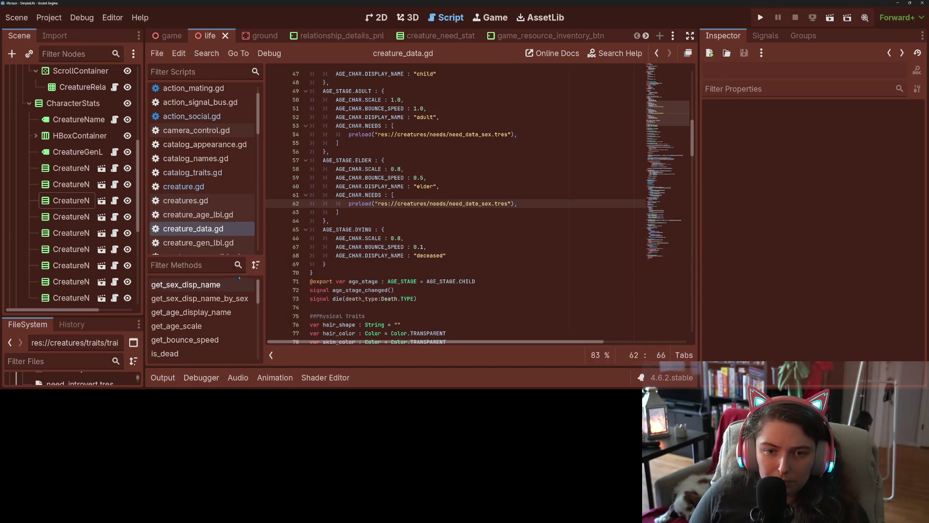
scroll(81, 201, up, 4)
scroll(81, 201, down, 4)
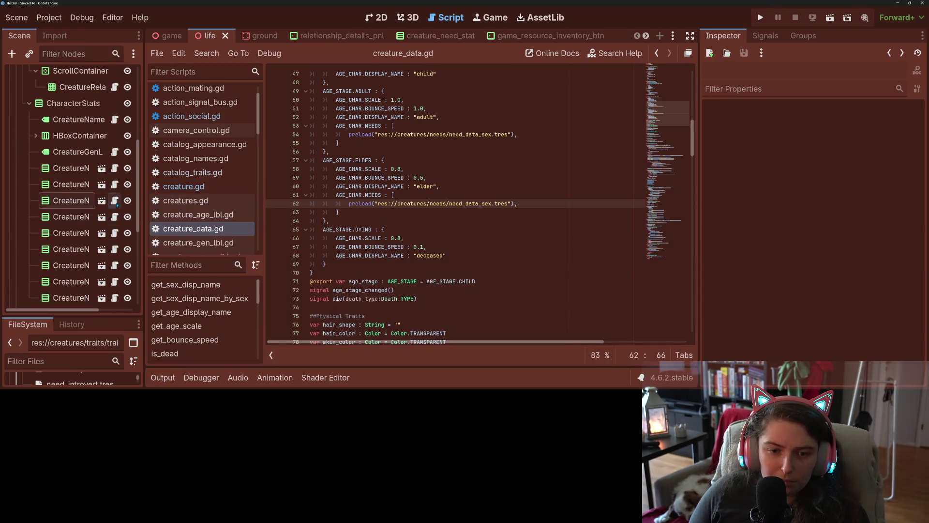
click(115, 200)
click(423, 167)
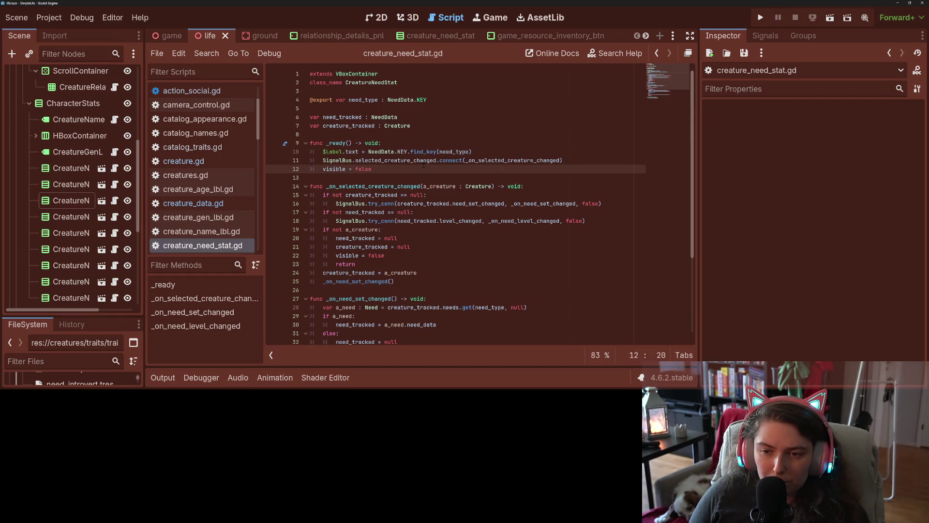
double_click(345, 169)
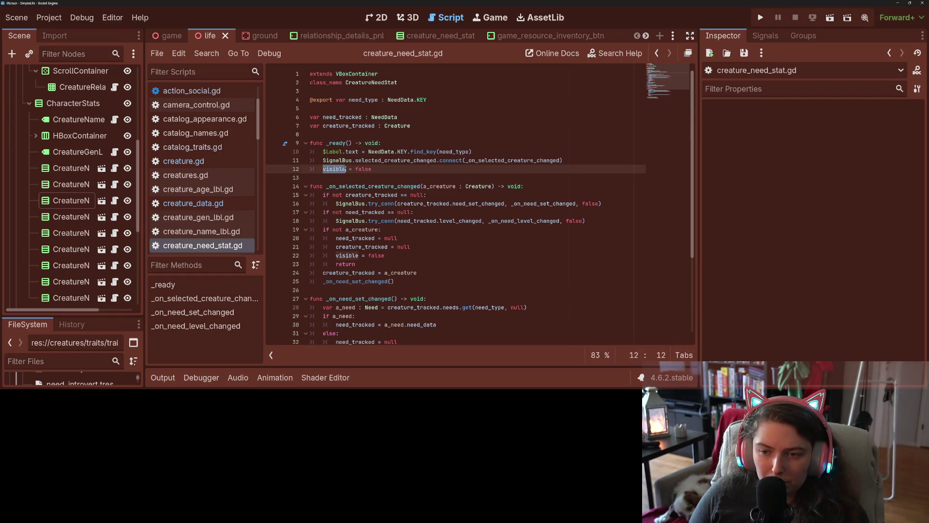
- Highlight every use of try_conn and need_tracked
double_click(350, 220)
double_click(381, 221)
scroll(454, 208, down, 2)
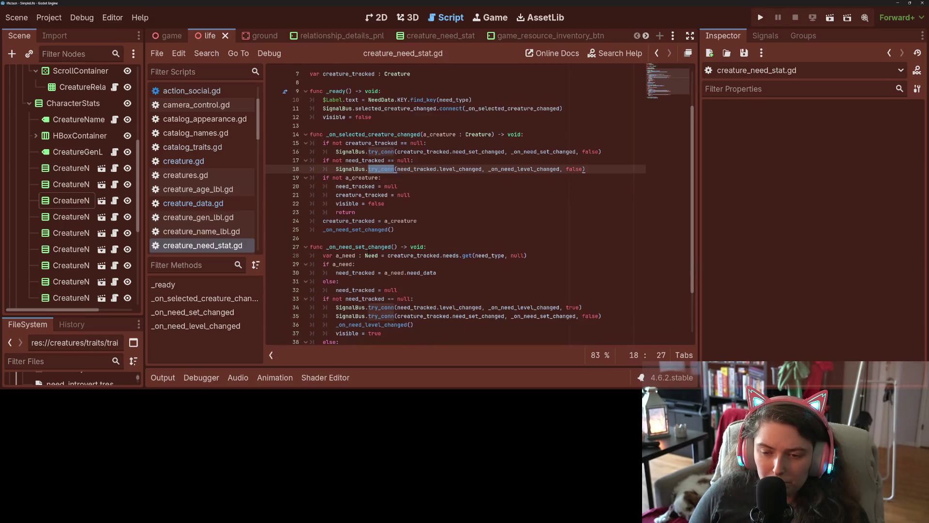
double_click(362, 186)
click(407, 192)
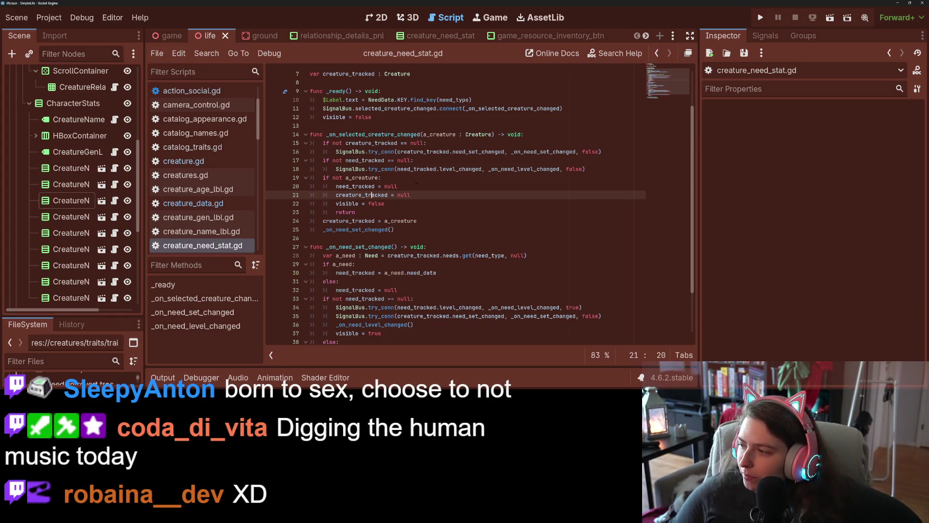
- Trace need_tracked from line 43 and in the else branch
scroll(452, 270, down, 2)
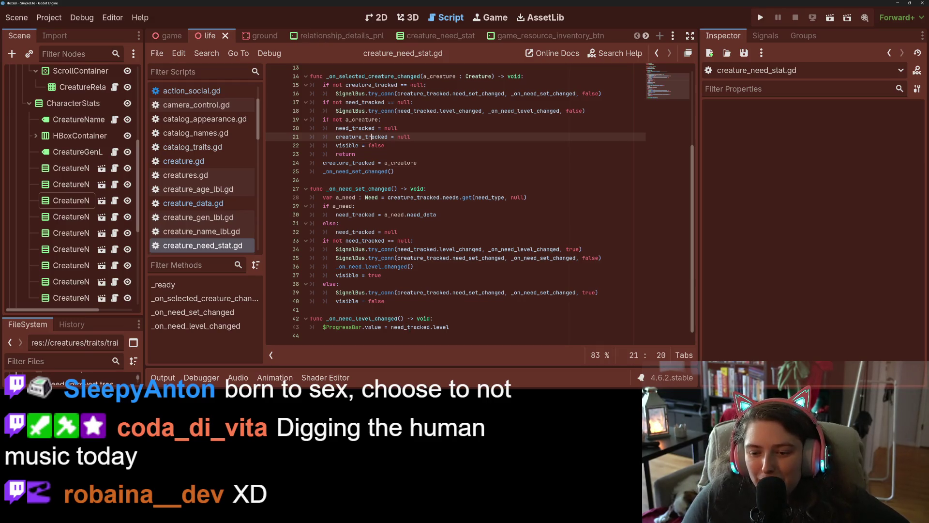
double_click(423, 327)
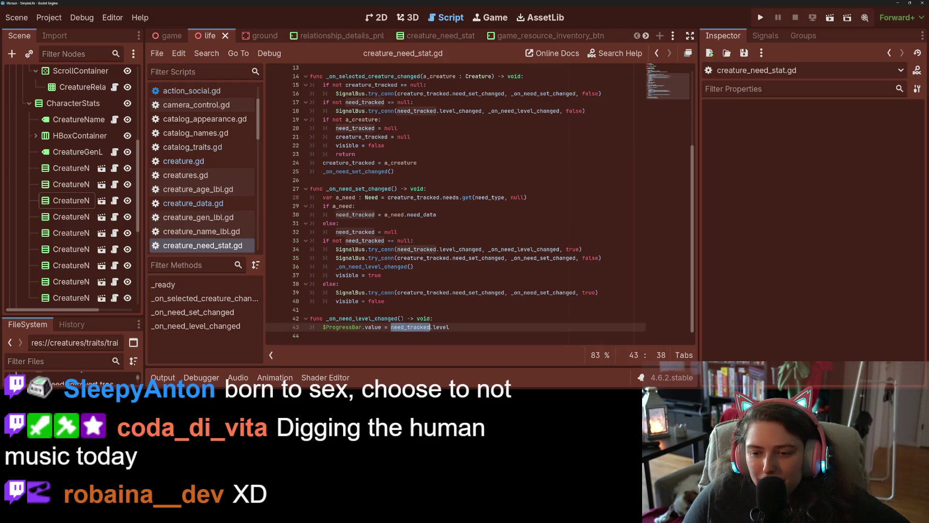
key(Up)
key(Up)
double_click(373, 232)
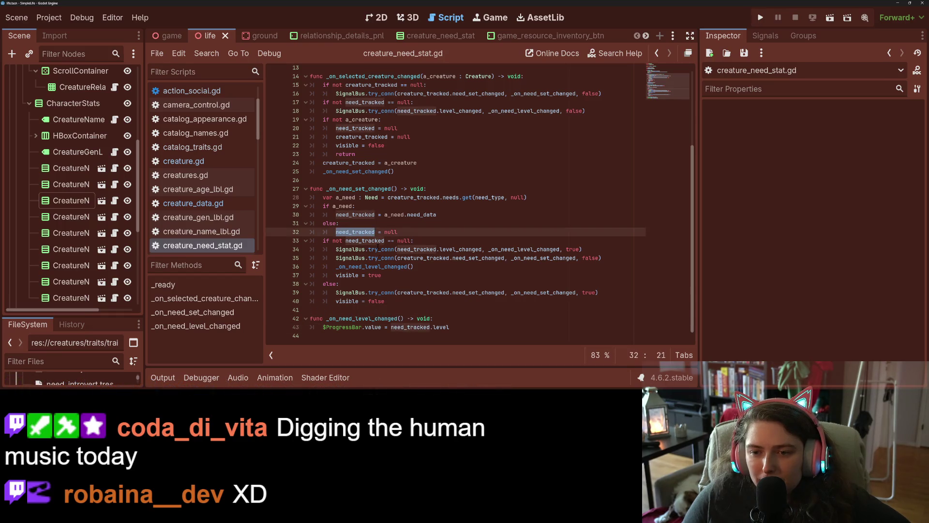
mouse_move(377, 249)
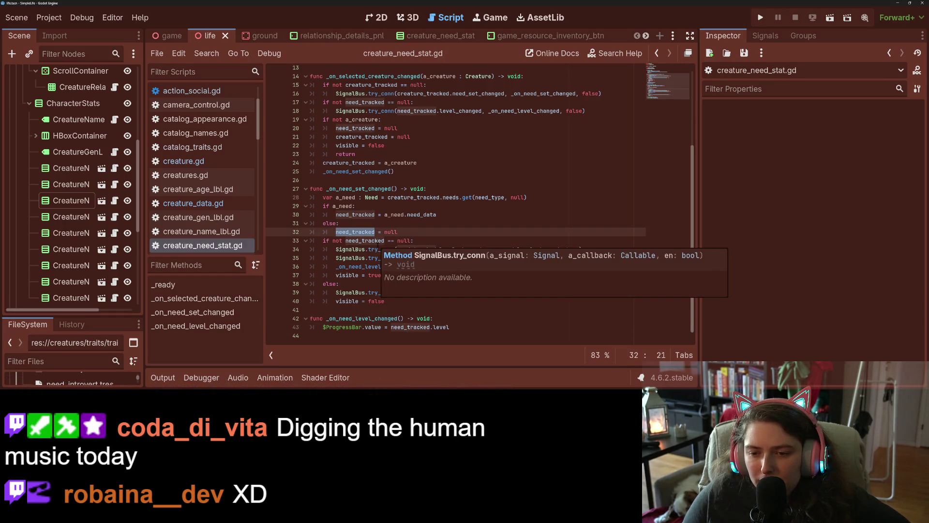
- Check need_tracked on lines 30 and 33 and _on_need_set_changed on line 39, then run with F5
double_click(367, 214)
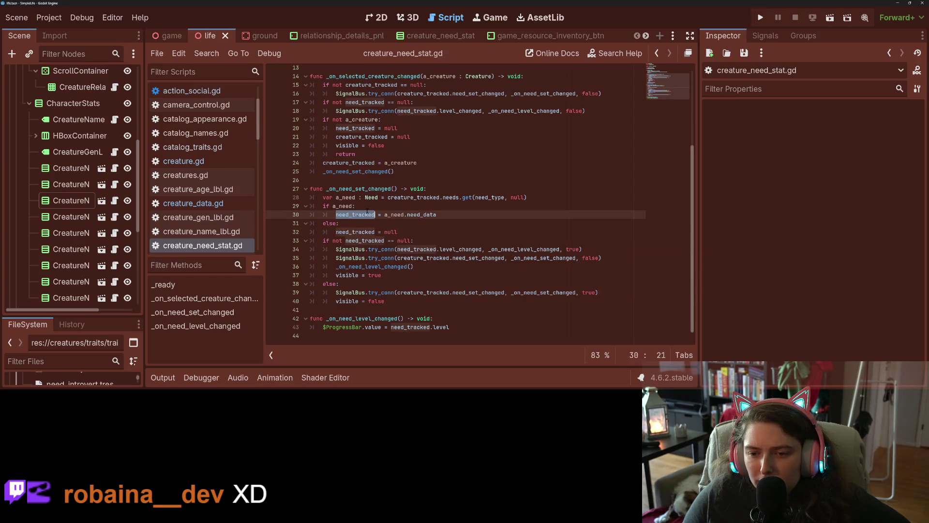
double_click(337, 241)
double_click(365, 241)
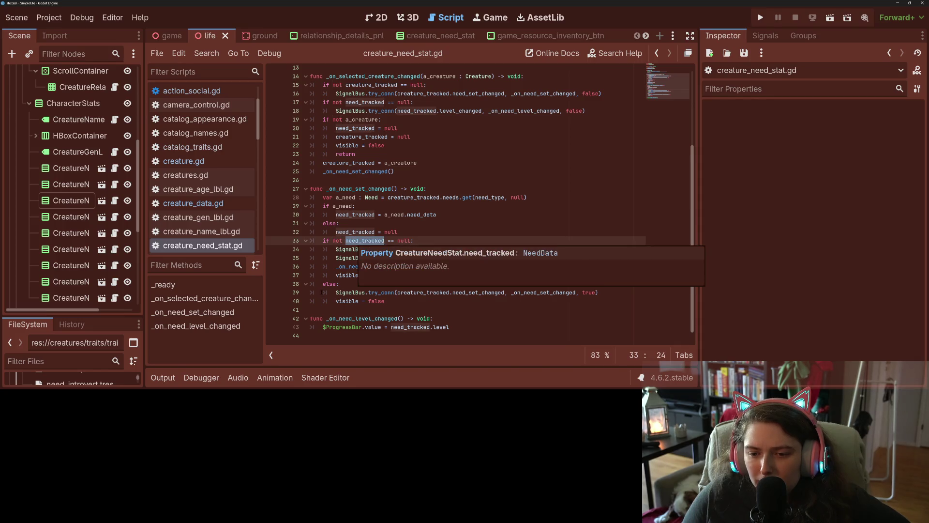
click(359, 301)
double_click(537, 293)
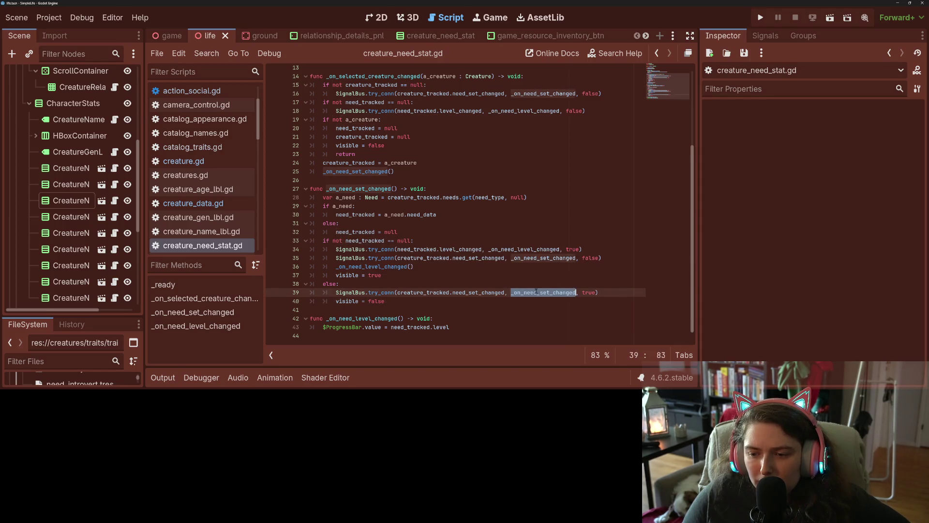
click(427, 292)
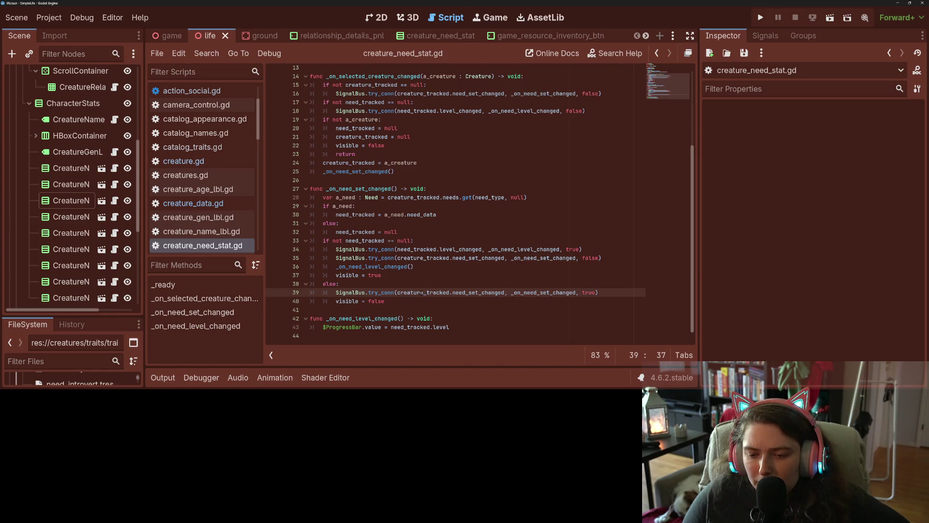
key(F5)
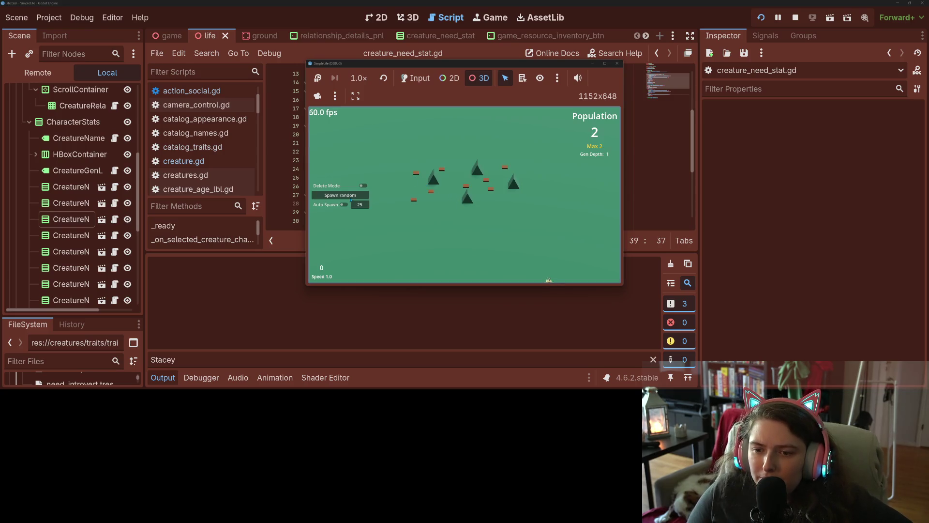
- Pass clicks to the game and open a creature's info panel with its need bars
click(318, 208)
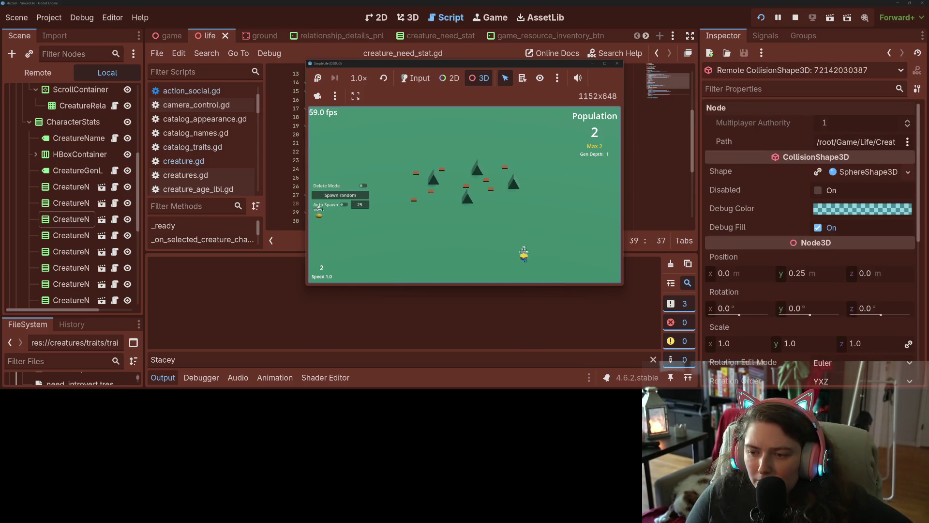
click(318, 208)
click(415, 78)
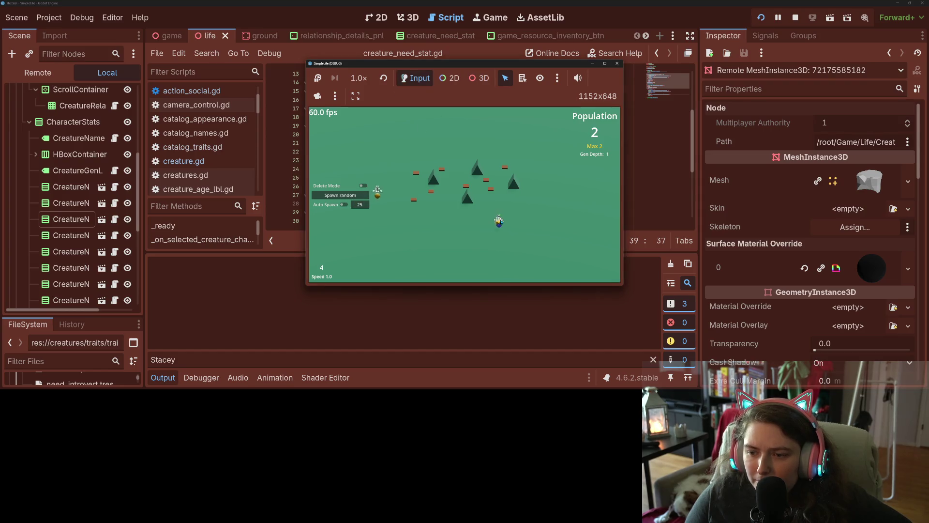
click(499, 221)
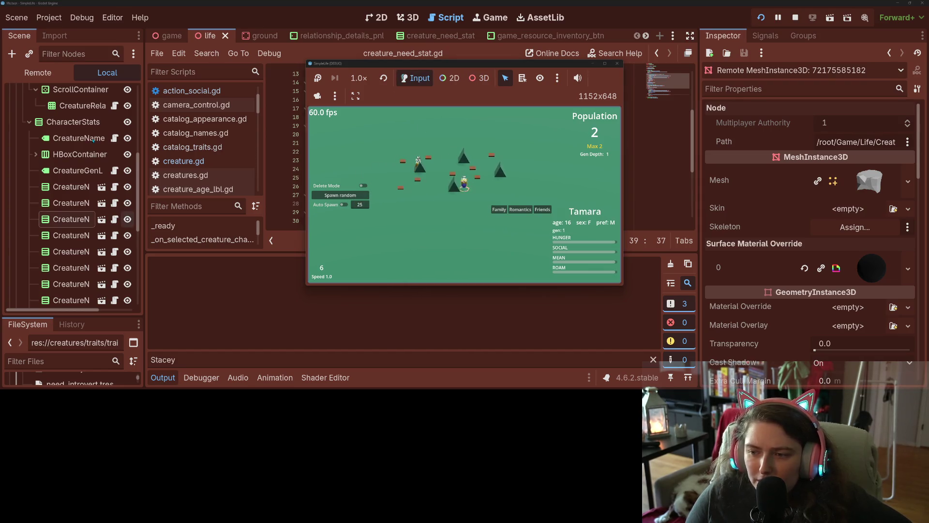
- Switch the Scene dock to Remote and expand ScreenSpace and Controls
click(38, 72)
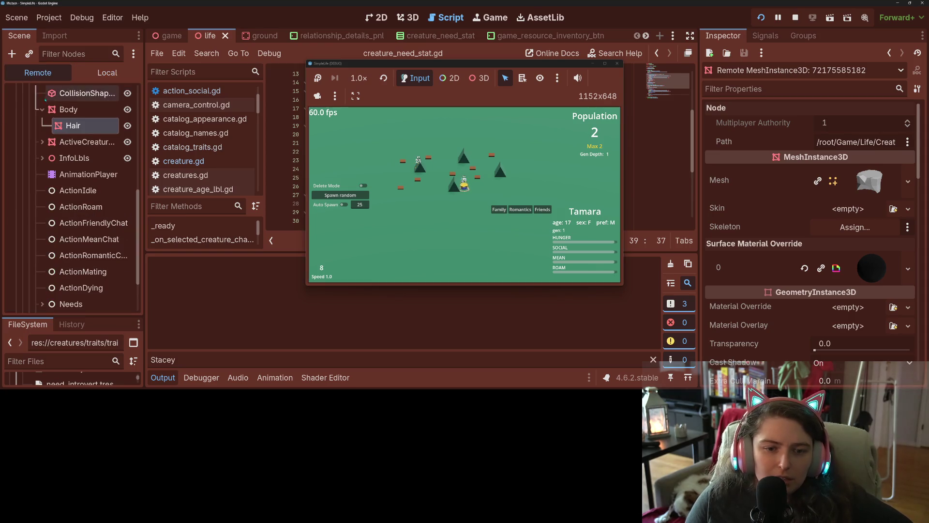
scroll(54, 190, up, 3)
scroll(48, 184, down, 4)
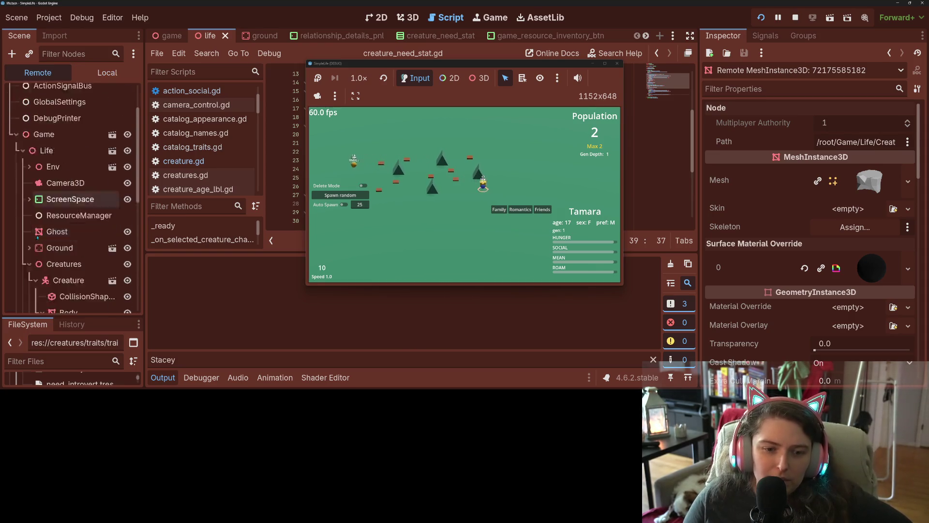
click(28, 145)
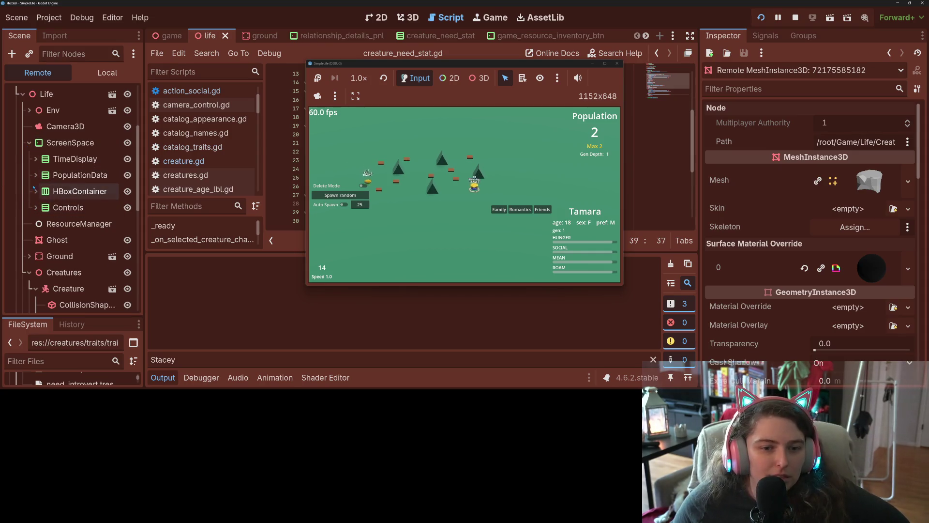
click(35, 207)
- Collapse Controls and expand HBoxContainer > CharacterStats to reveal the need-stat rows
scroll(38, 206, down, 3)
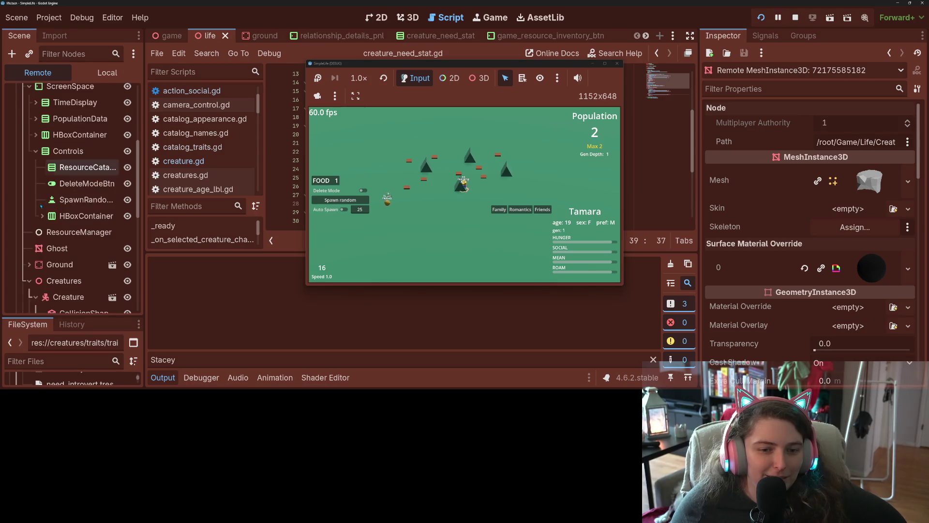
scroll(43, 206, up, 2)
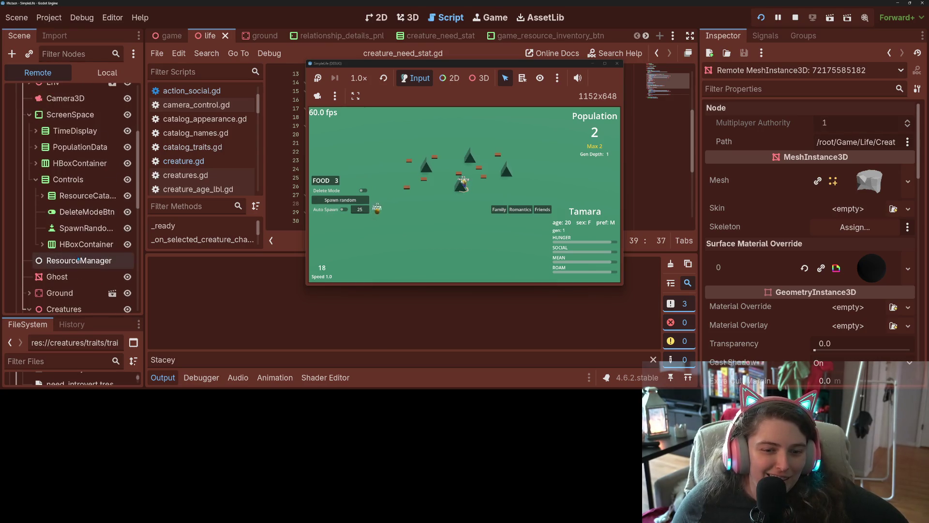
click(36, 179)
click(36, 163)
click(42, 195)
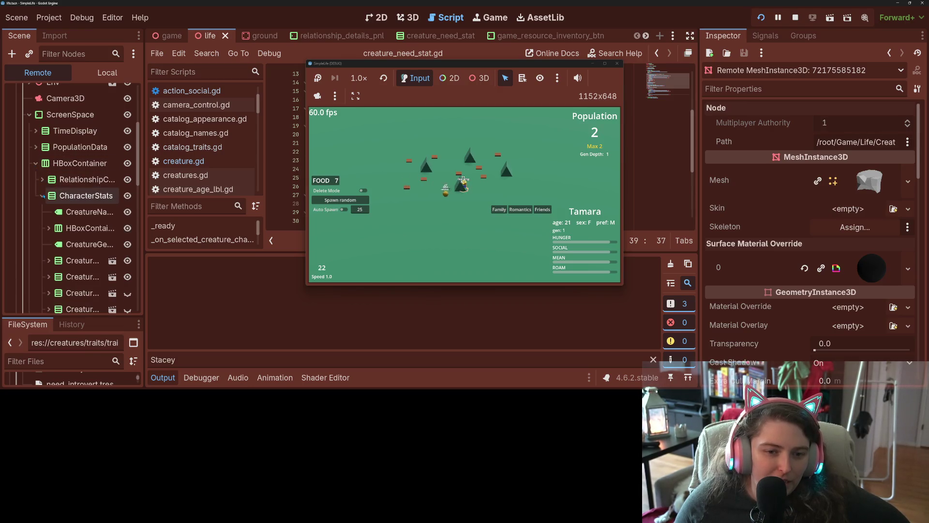
drag(143, 209, 231, 209)
scroll(120, 206, down, 6)
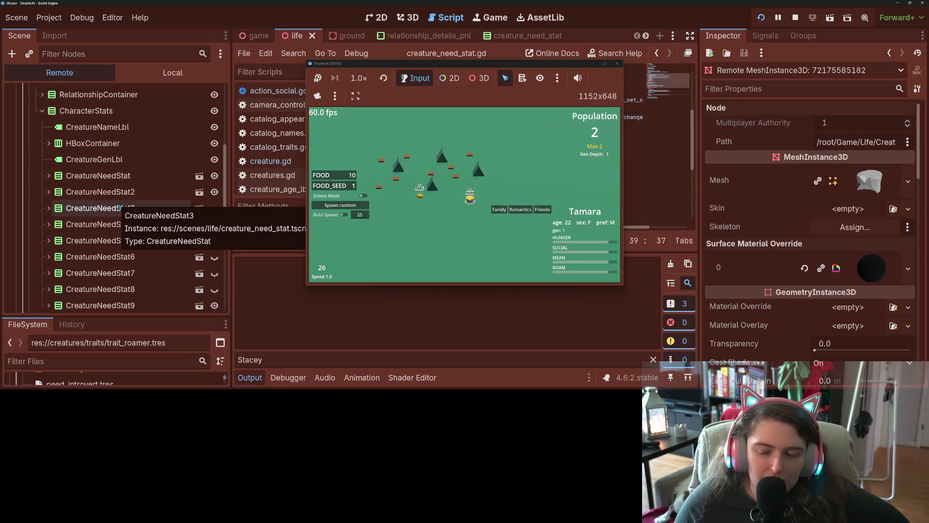
- Toggle CreatureNeedStat3's visibility on, off and on so SEX shows, then reset speed to 1.0
double_click(120, 207)
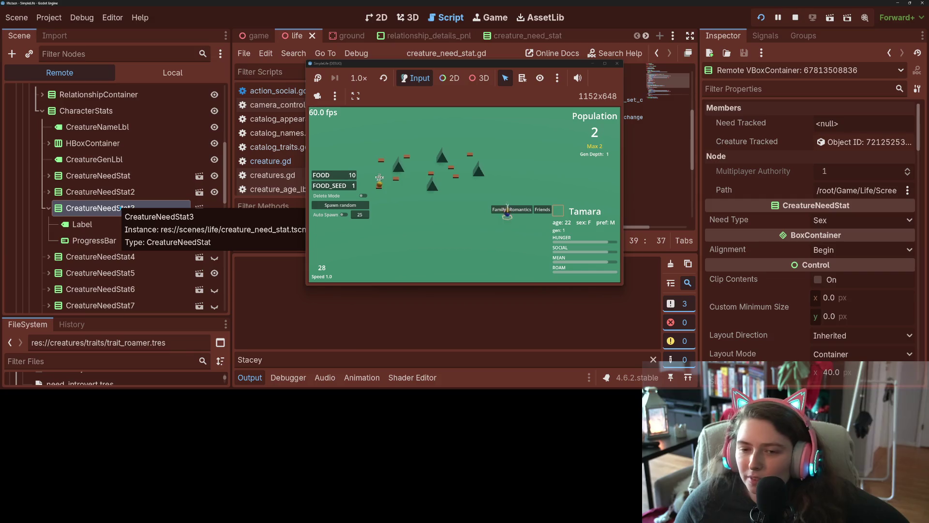
click(214, 208)
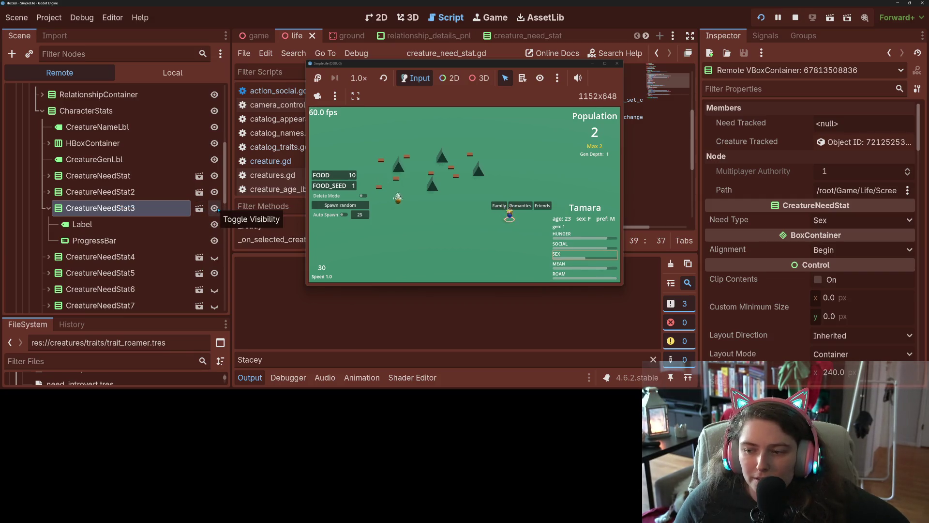
click(215, 208)
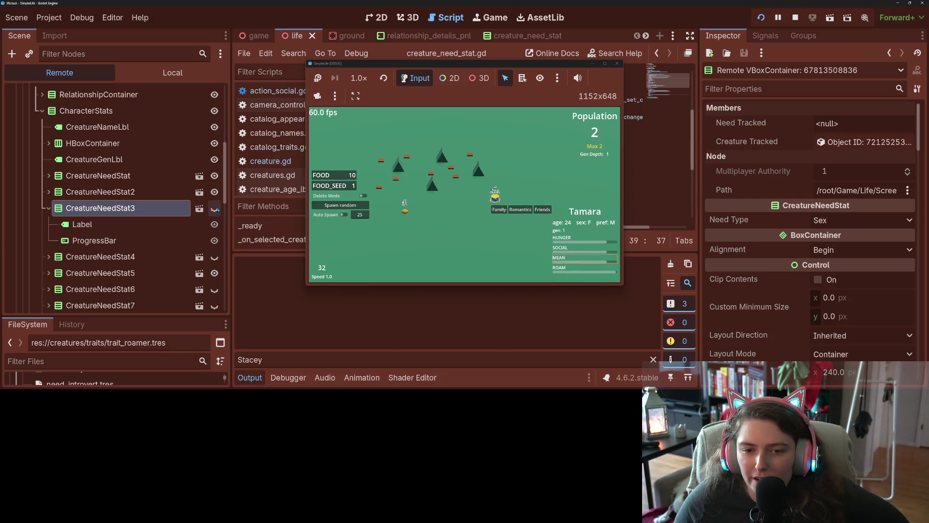
click(214, 209)
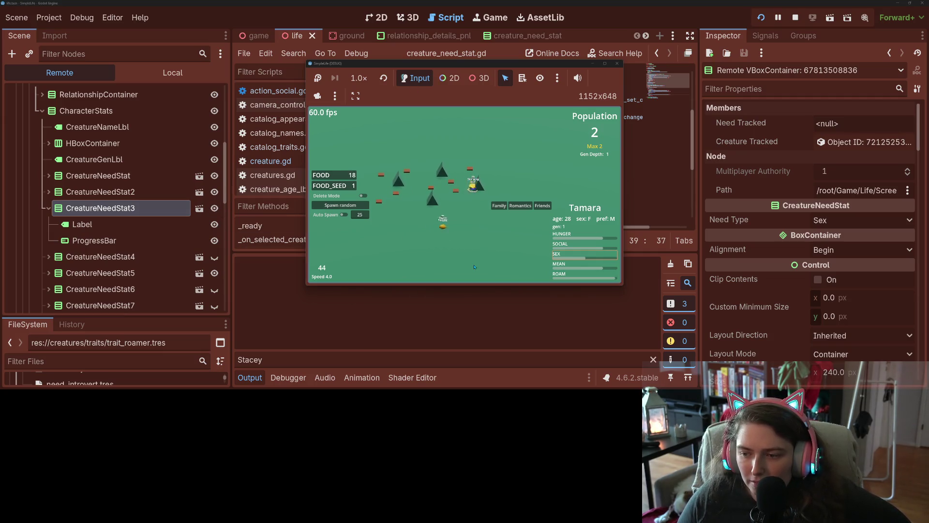
key(1)
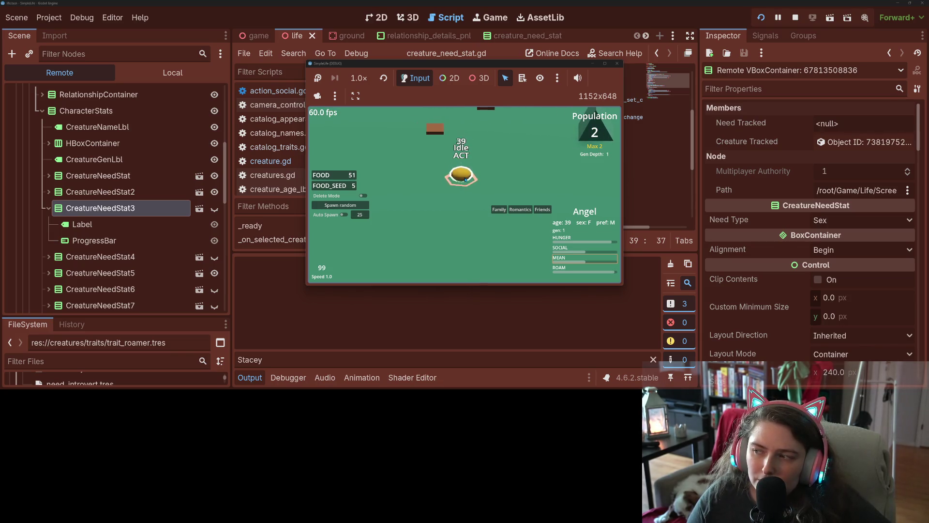
click(617, 64)
click(87, 200)
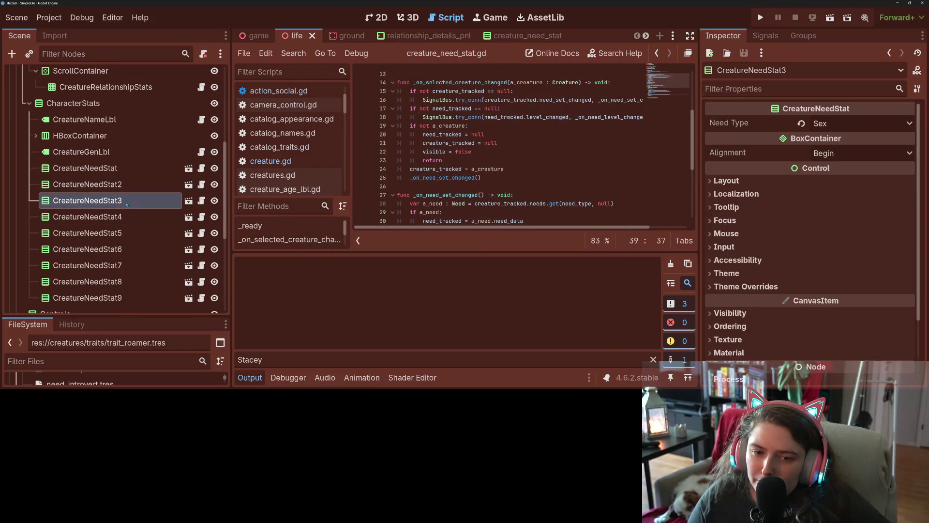
click(250, 377)
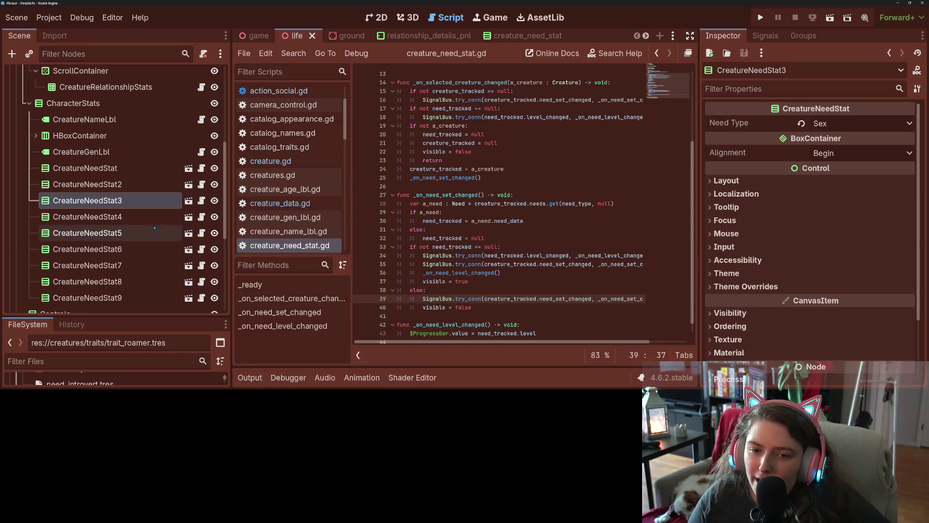
click(202, 201)
scroll(378, 303, up, 3)
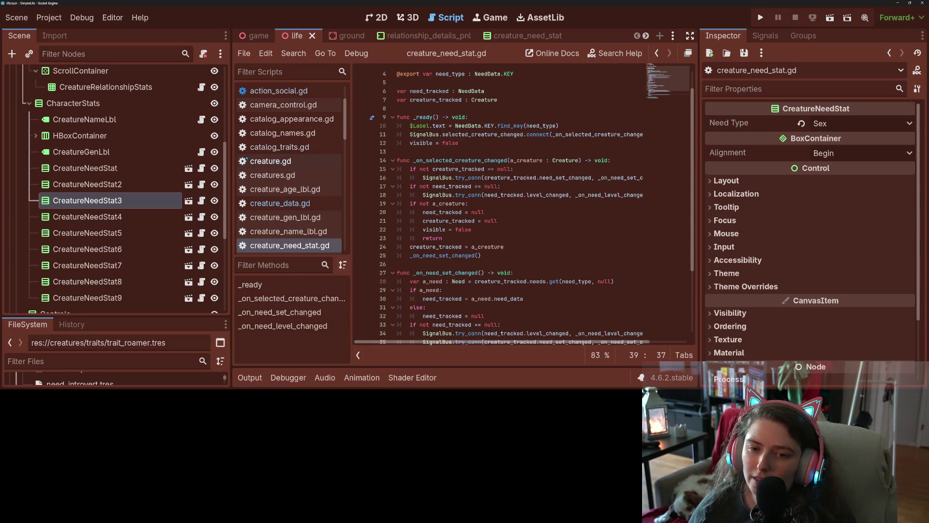
drag(232, 162, 127, 166)
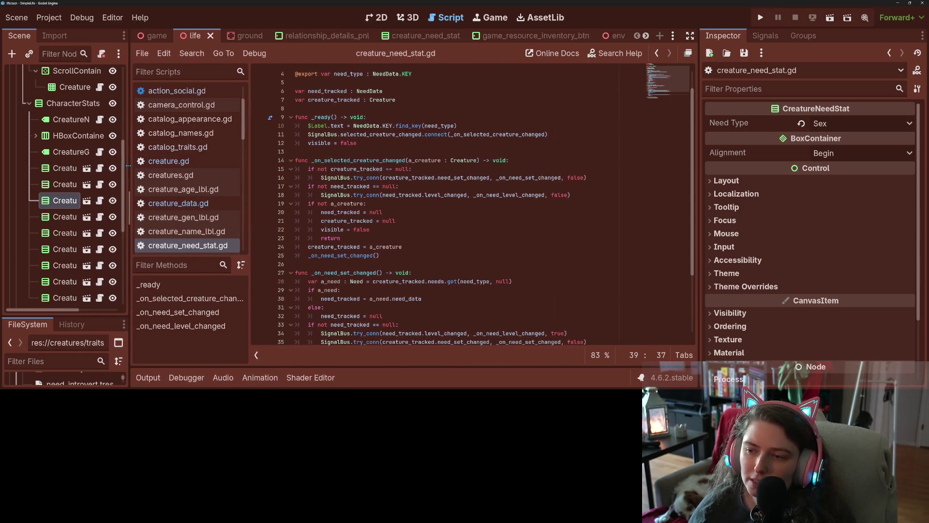
scroll(455, 288, down, 2)
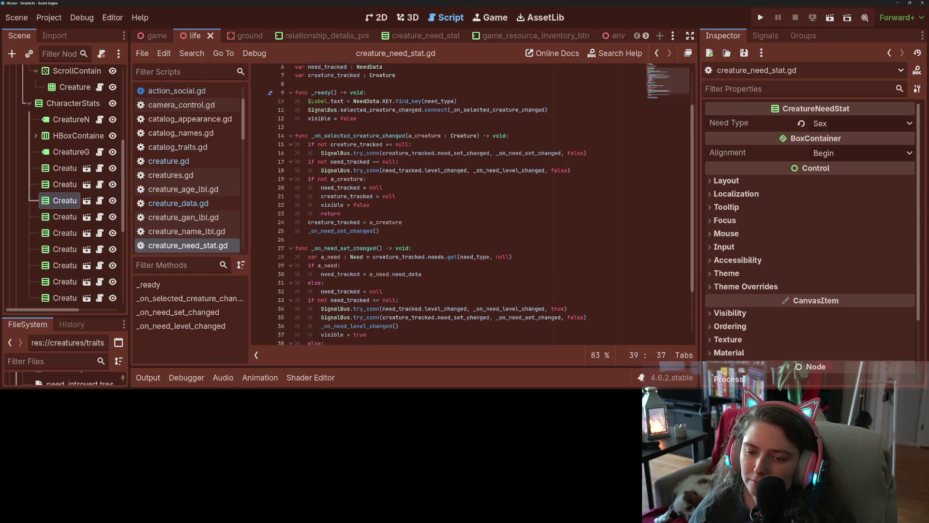
click(334, 169)
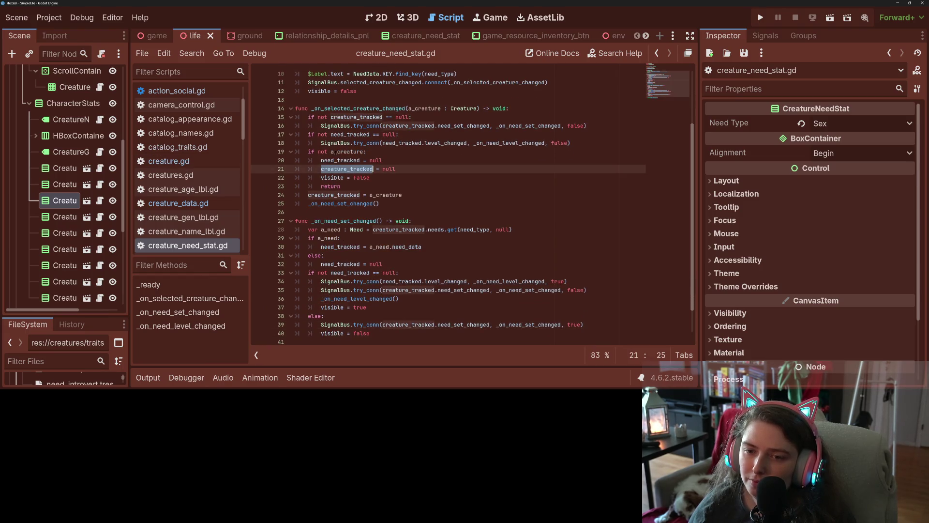
double_click(335, 151)
scroll(334, 154, up, 1)
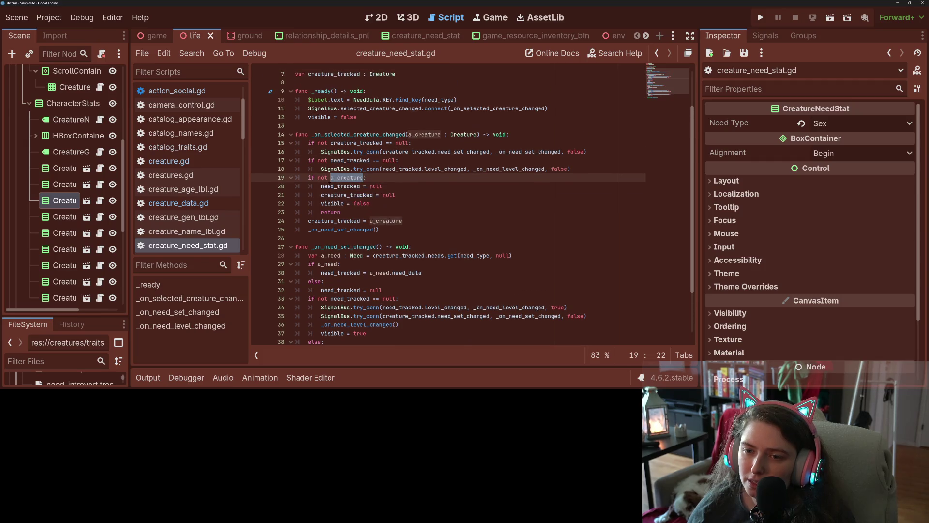
click(331, 203)
click(327, 195)
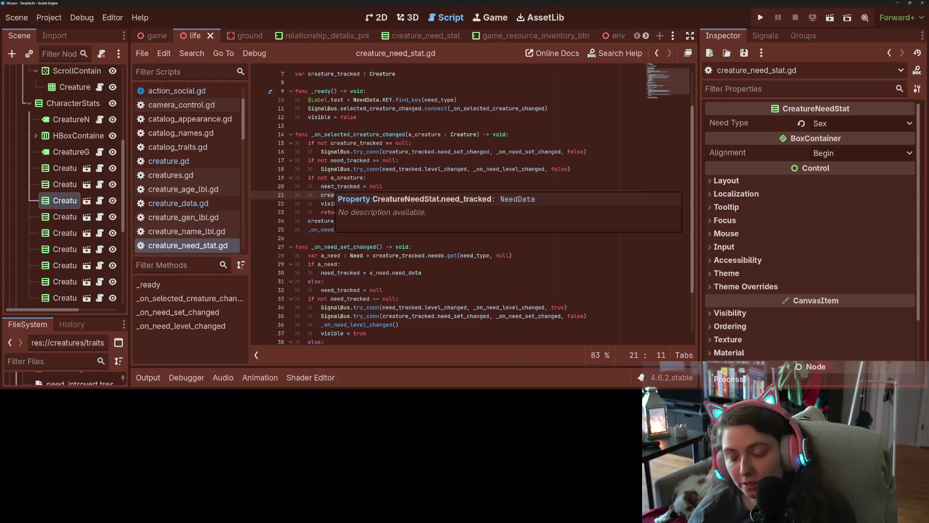
double_click(350, 160)
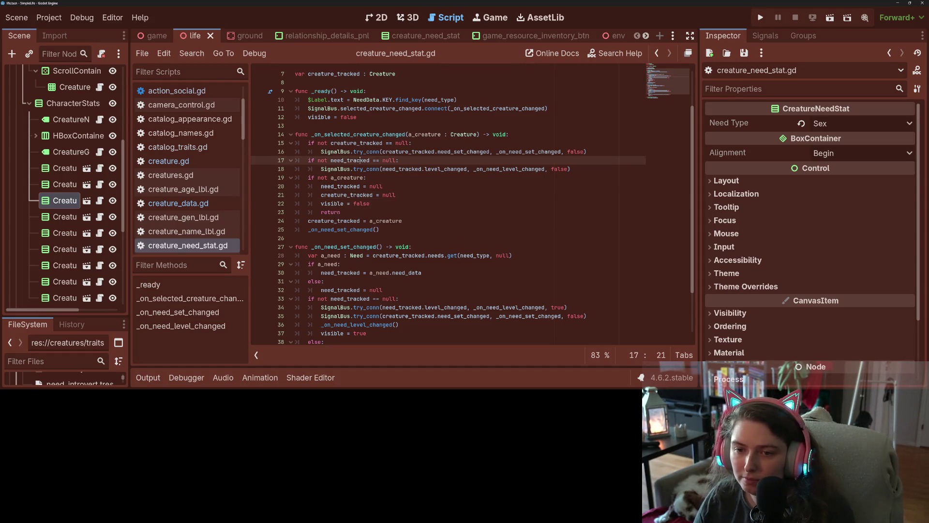
double_click(343, 229)
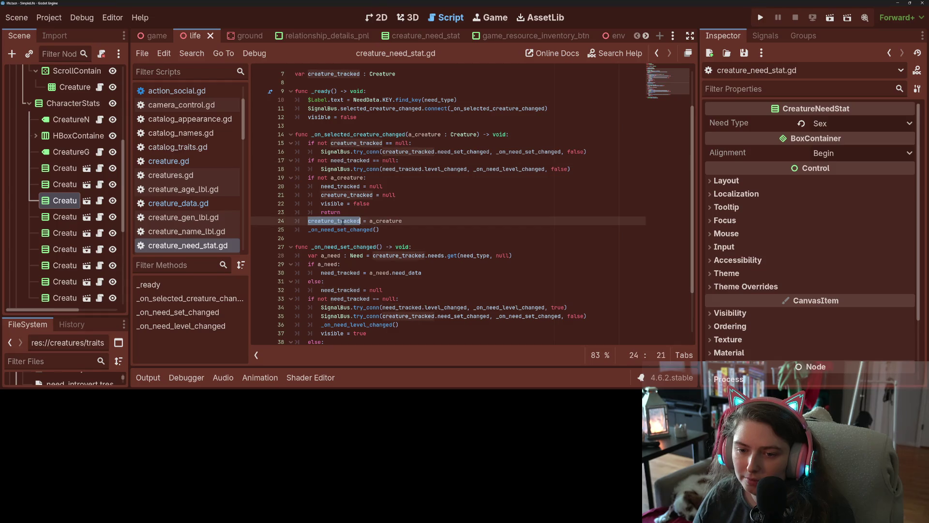
scroll(328, 263, down, 2)
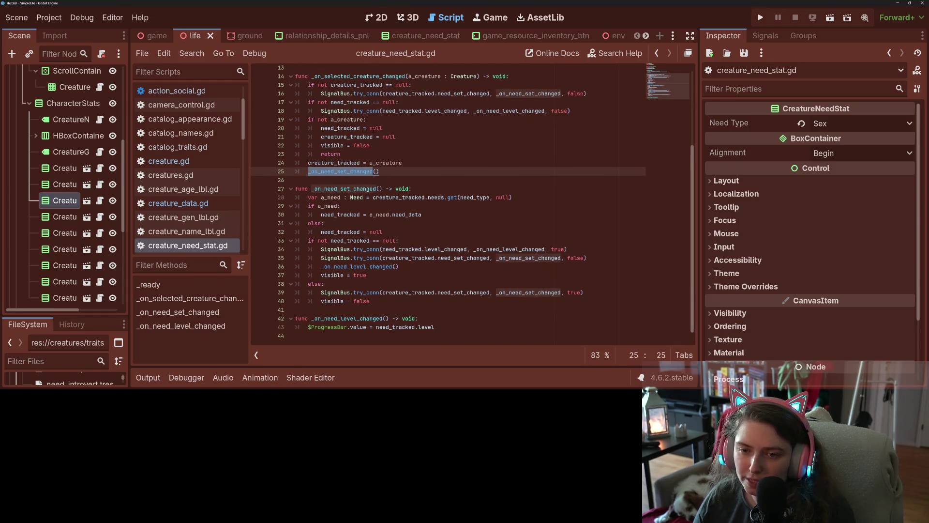
double_click(349, 163)
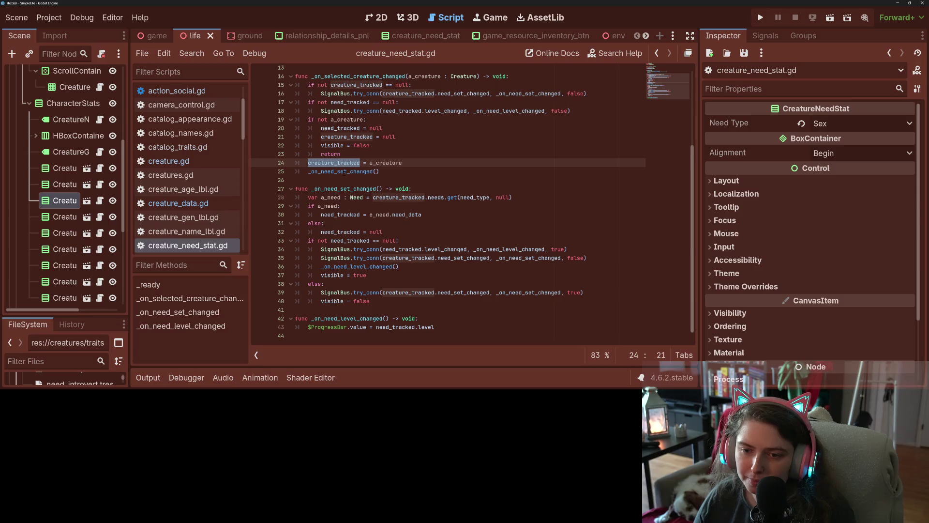
double_click(343, 171)
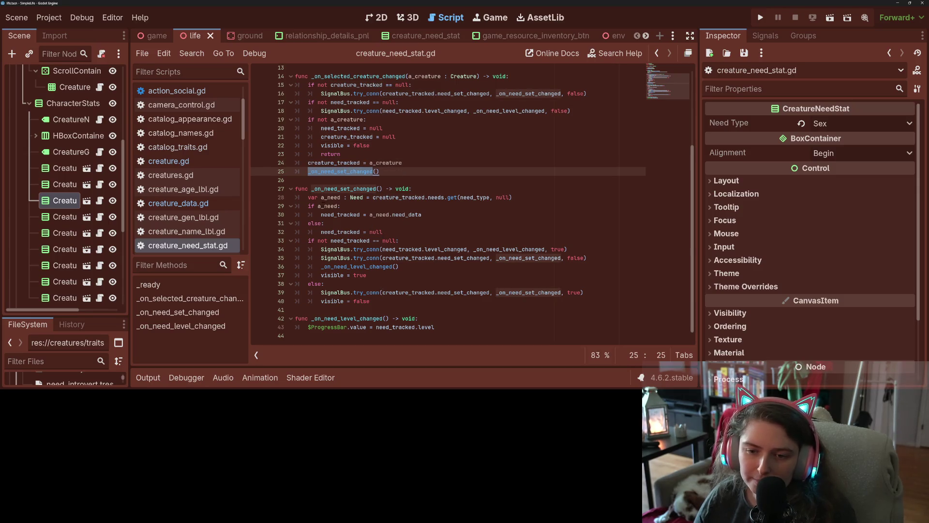
double_click(331, 197)
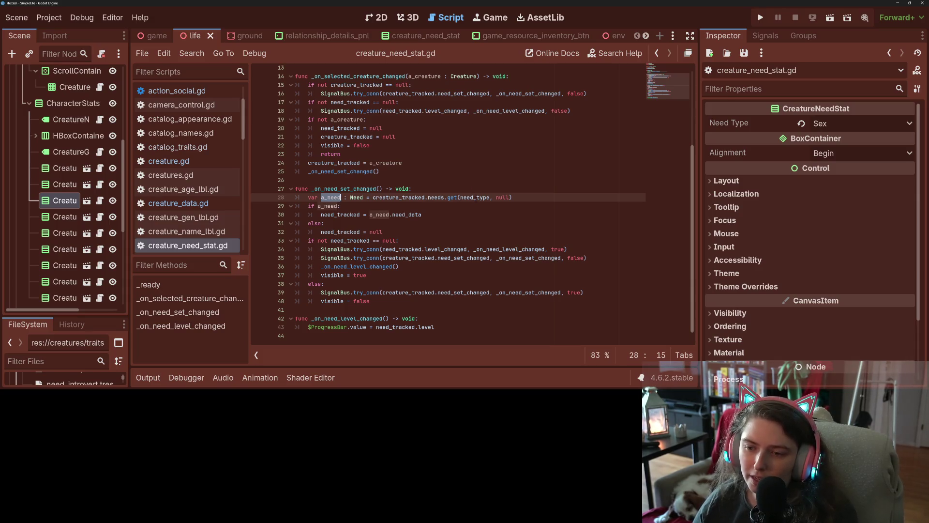
mouse_move(481, 197)
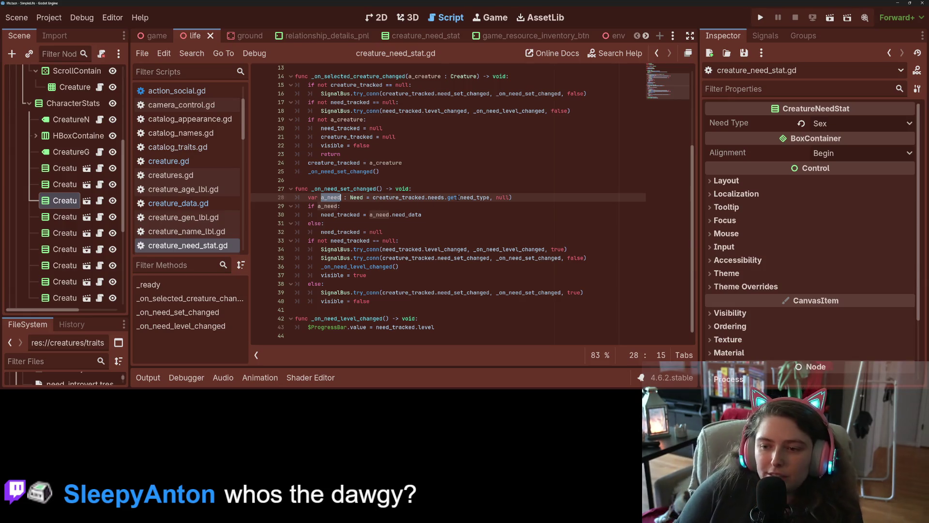
mouse_move(470, 197)
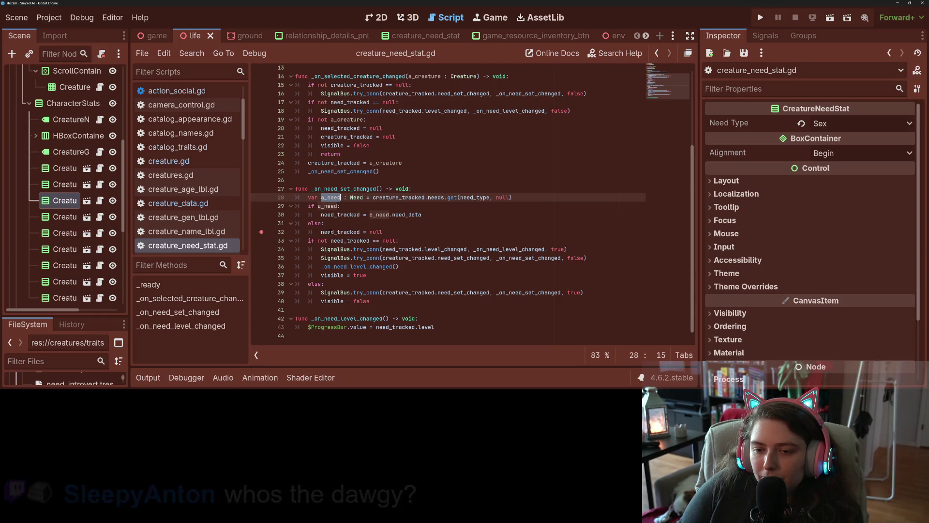
- Mark need_tracked on lines 30–32 and need_set_changed on line 39, then run with debugging
double_click(330, 231)
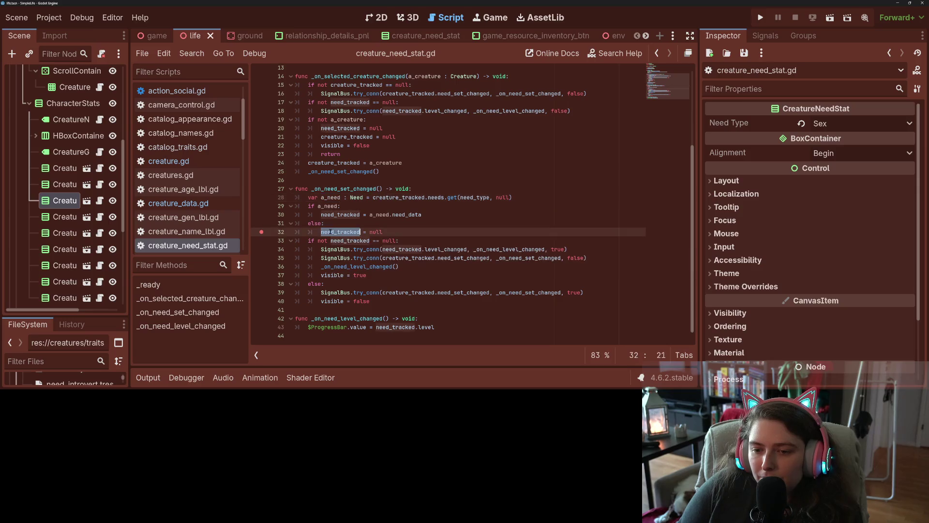
click(330, 231)
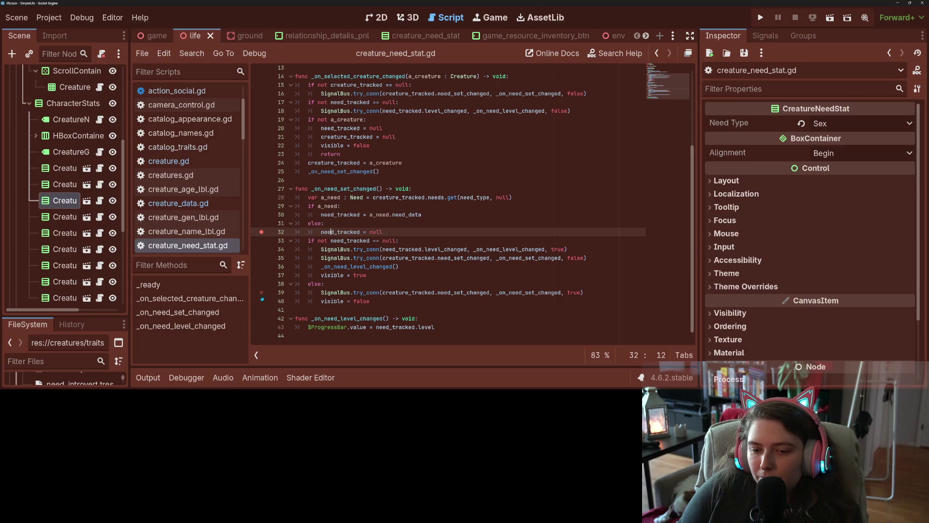
mouse_move(335, 294)
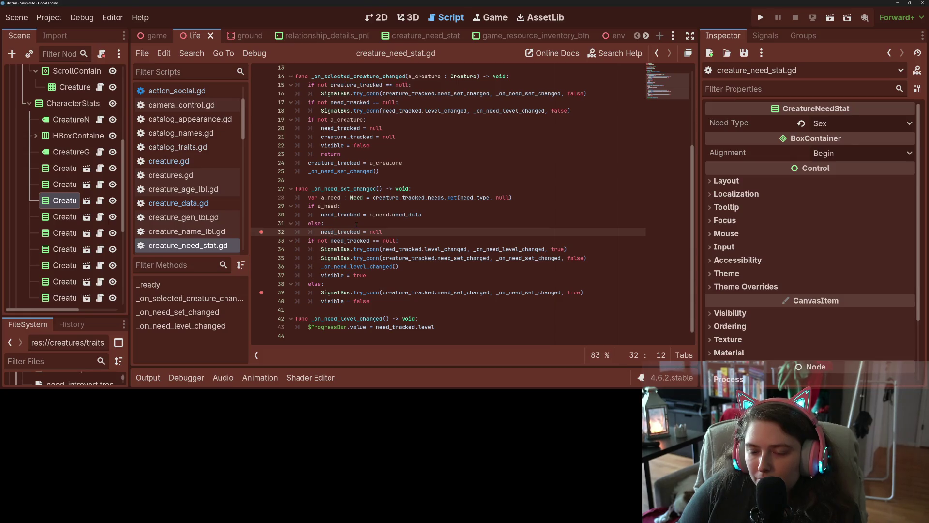
double_click(349, 216)
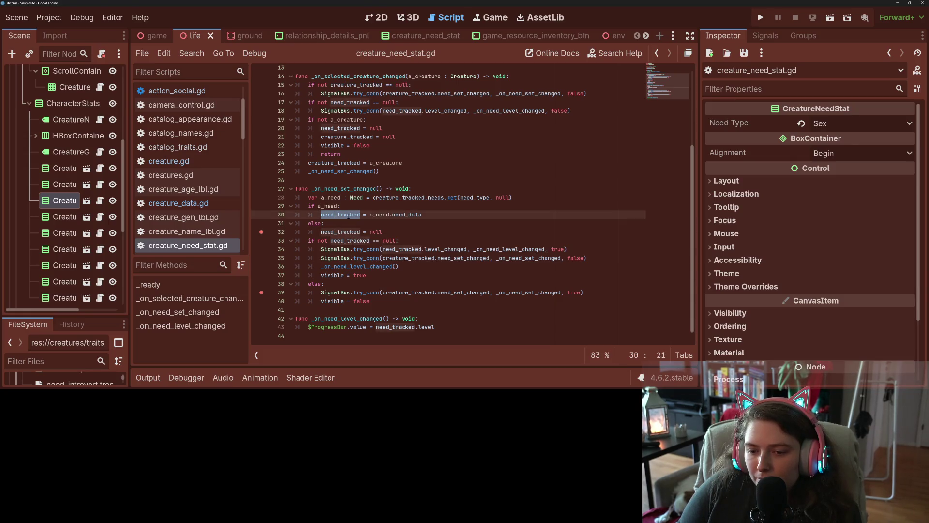
double_click(467, 292)
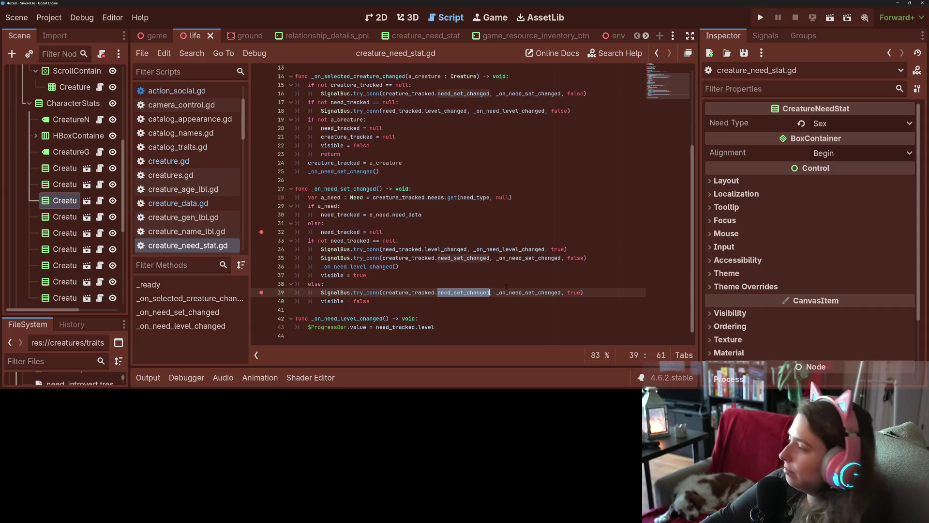
mouse_move(505, 293)
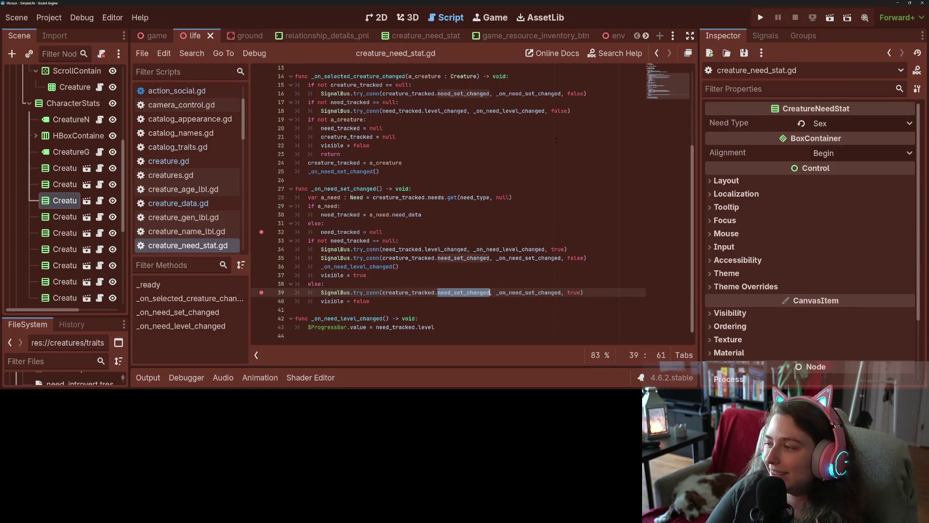
click(760, 17)
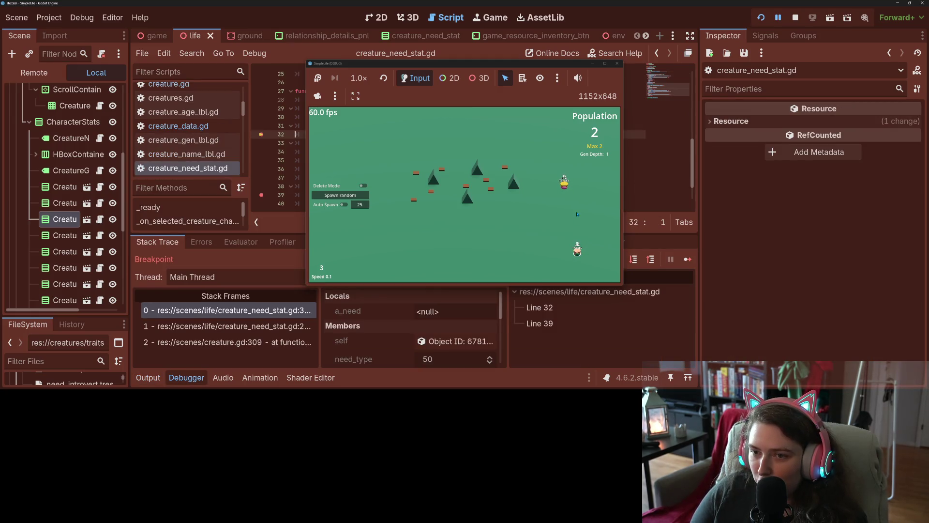
- Move the game window aside and check the need_type member's value in Stack Variables
mouse_move(510, 65)
mouse_down()
mouse_move(695, 140)
mouse_move(735, 114)
mouse_up()
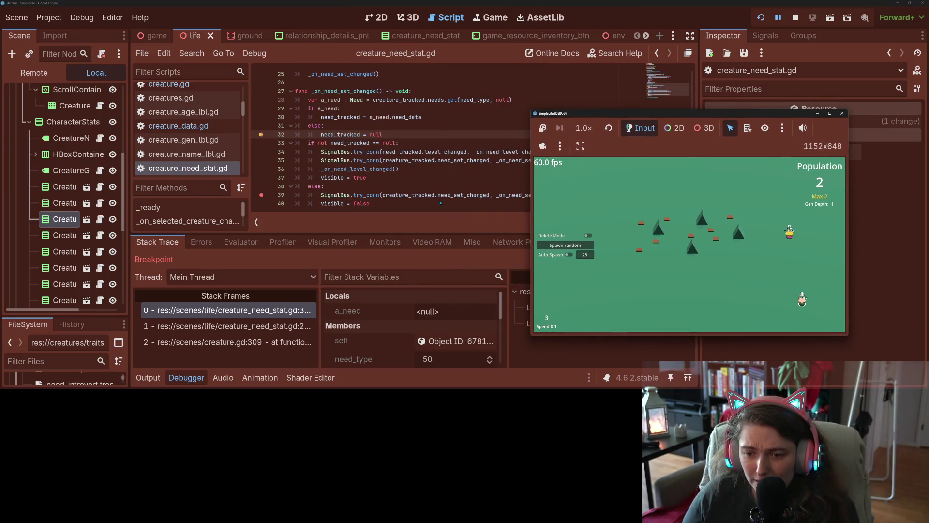
scroll(441, 326, down, 2)
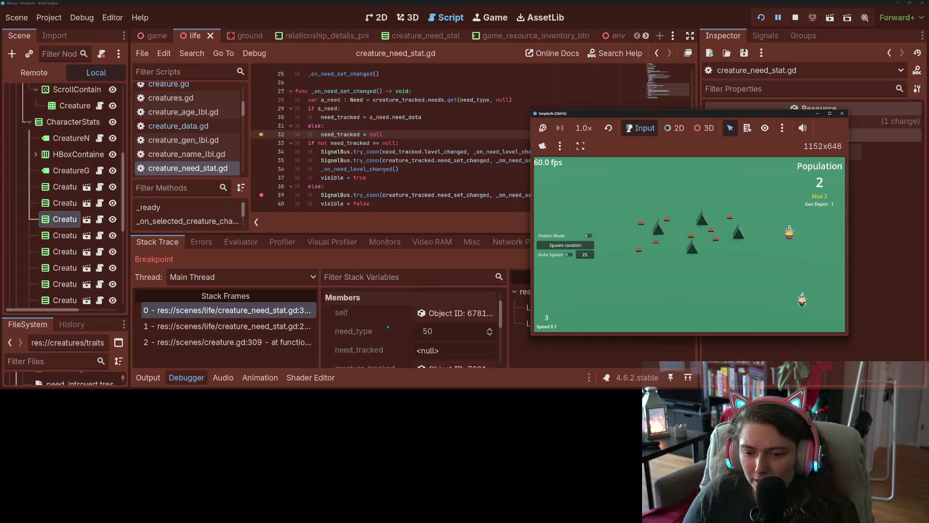
click(442, 327)
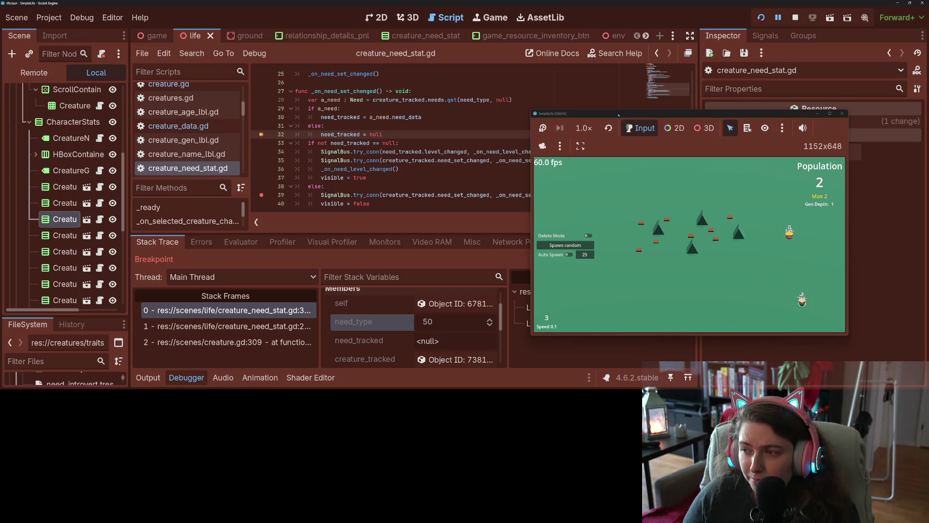
drag(624, 118, 448, 133)
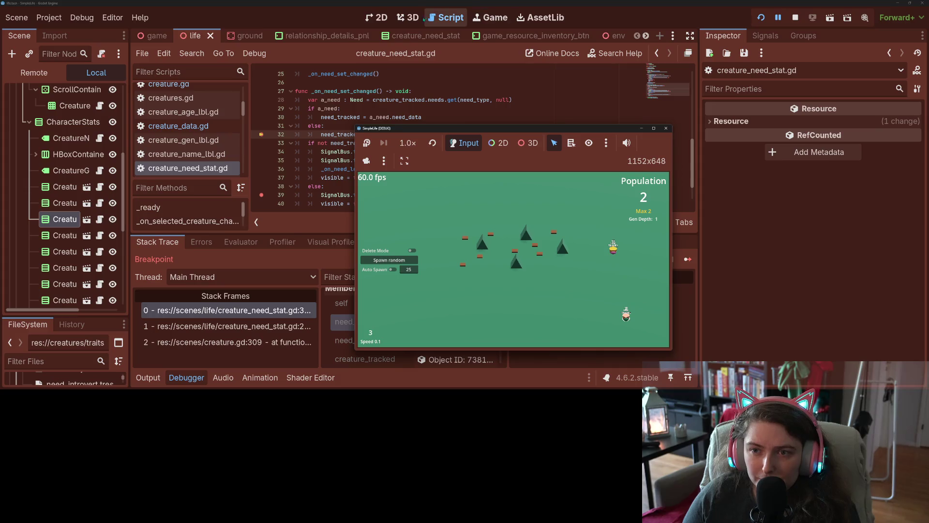
- Inspect the CreatureNeedStat3 node's properties, then stop the debug session
click(68, 221)
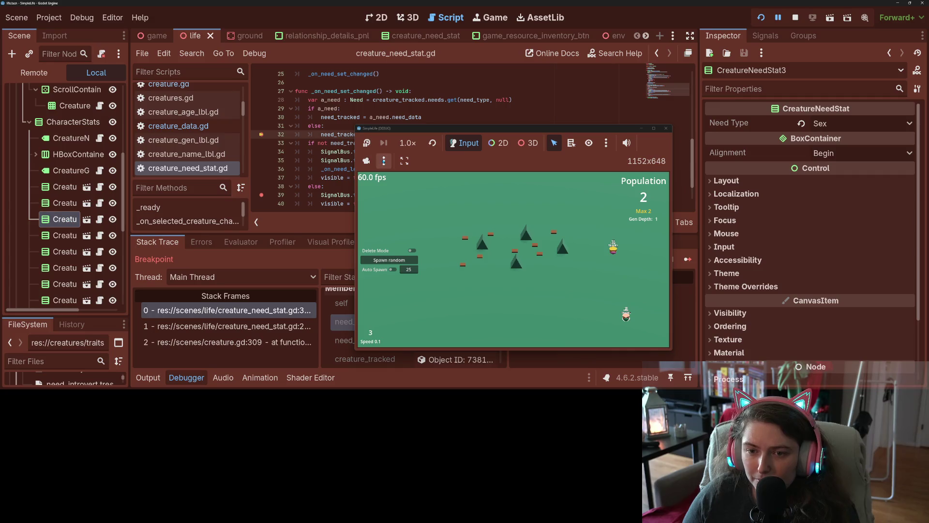
mouse_move(389, 132)
mouse_down()
mouse_move(482, 156)
mouse_move(609, 161)
mouse_up()
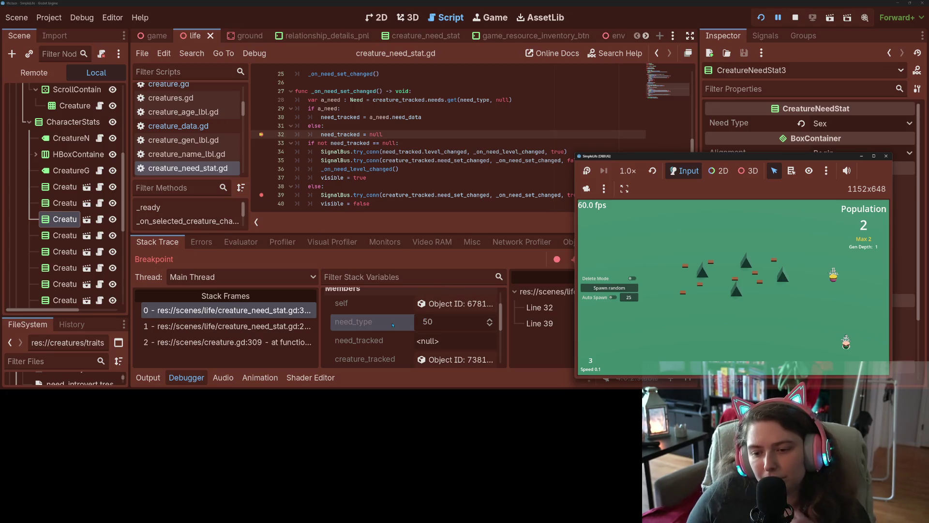
click(436, 151)
scroll(435, 154, up, 1)
scroll(412, 140, up, 3)
click(795, 17)
- Make a throwaway edit on line 7 of creature_need_stat.gd, undo it, and save the script
scroll(373, 184, up, 5)
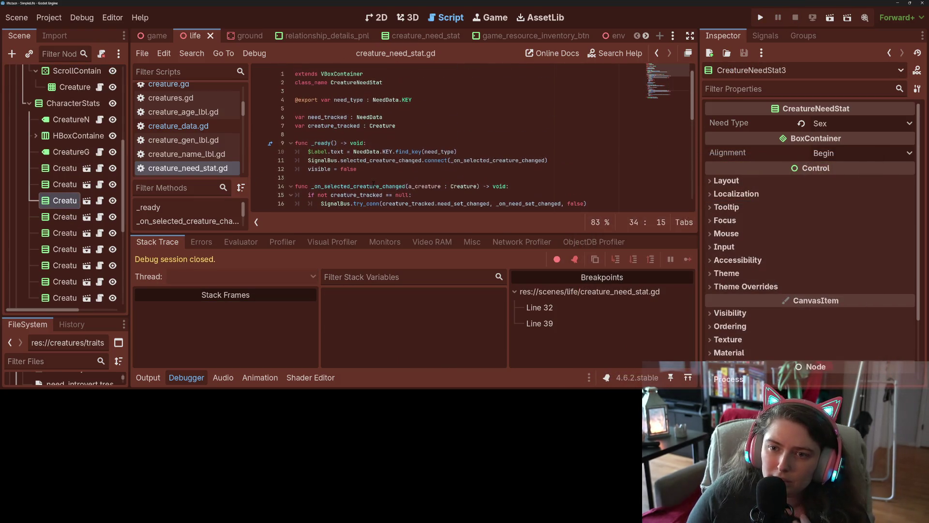
click(412, 125)
text(#)
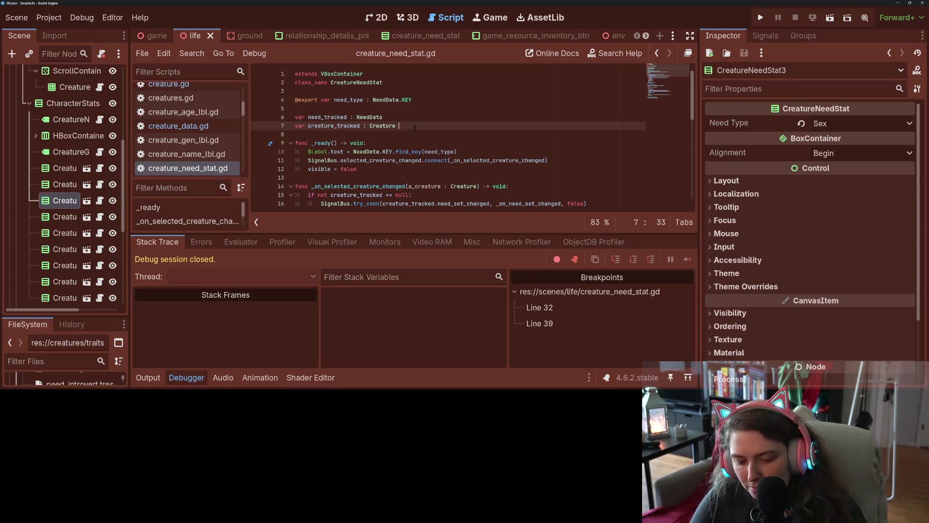
key(ctrl+s)
key(BackSpace)
key(BackSpace)
key(ctrl+s)
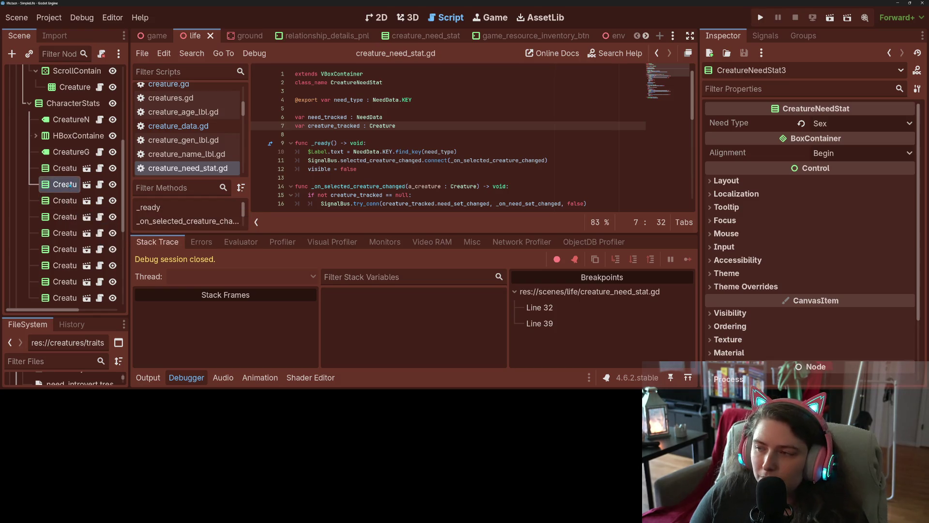
- Select the CreatureNeedStat9 node set to Roam and run the game again
scroll(70, 185, down, 5)
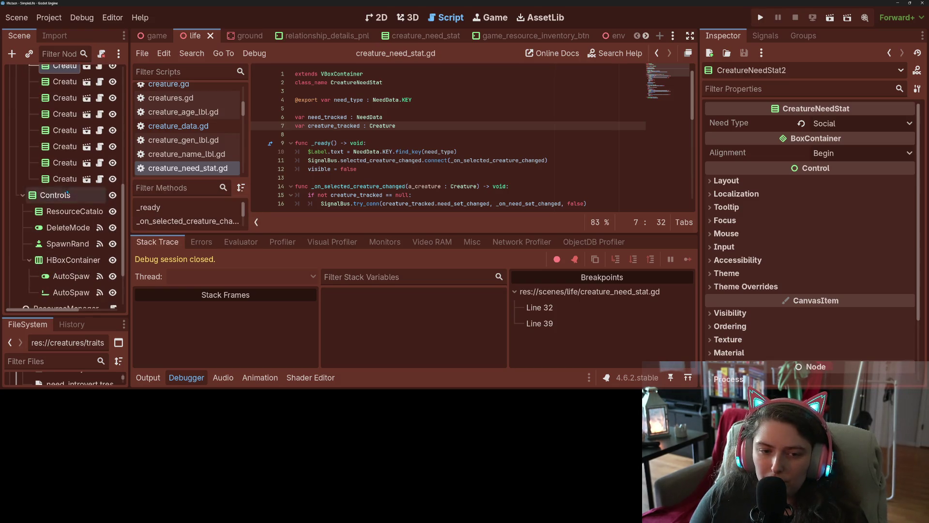
click(65, 179)
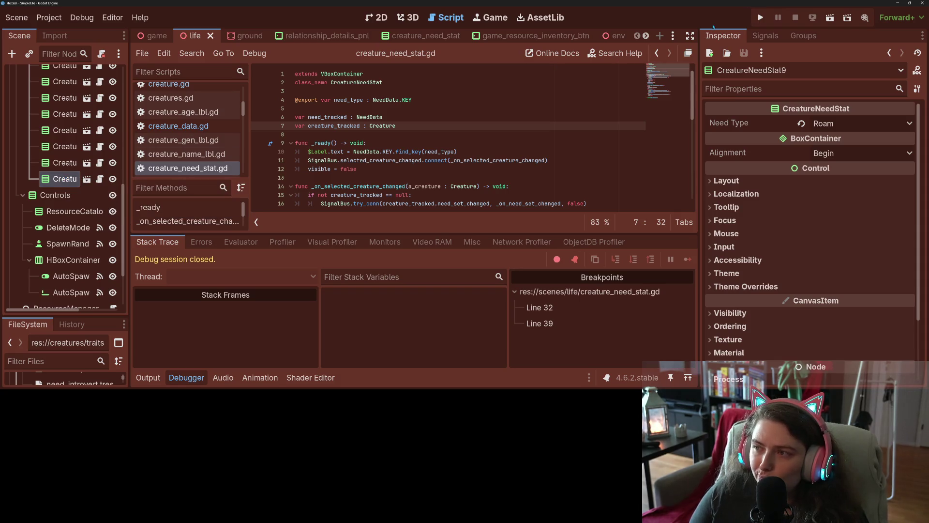
click(760, 17)
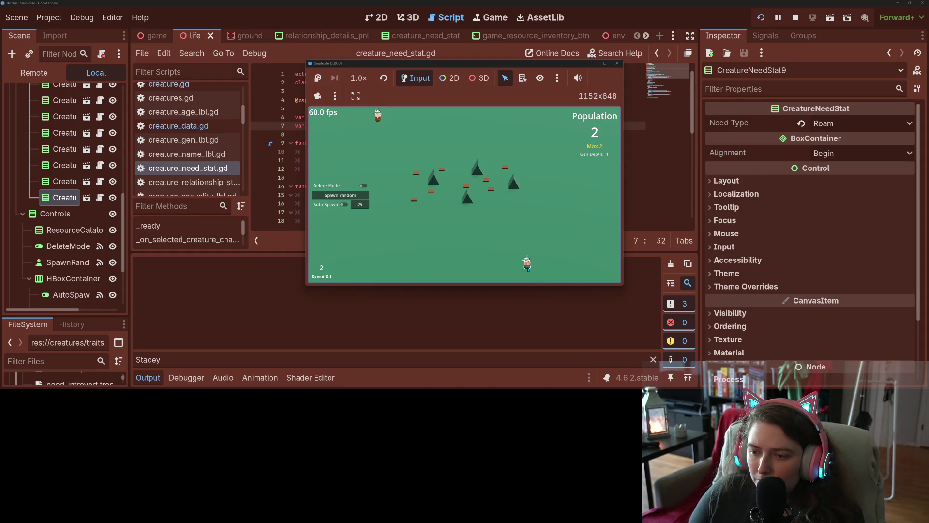
mouse_move(535, 63)
mouse_down()
mouse_move(822, 149)
mouse_move(817, 125)
mouse_up()
scroll(451, 326, down, 2)
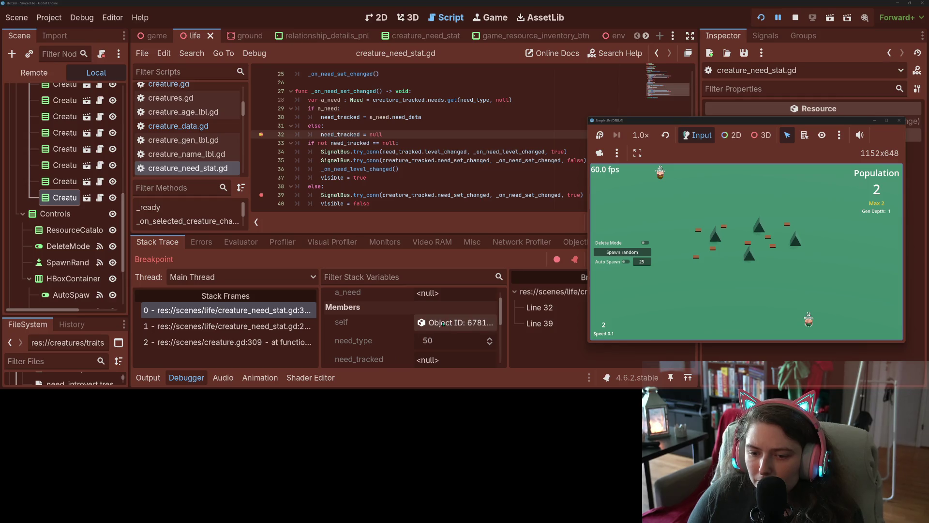
scroll(447, 324, down, 2)
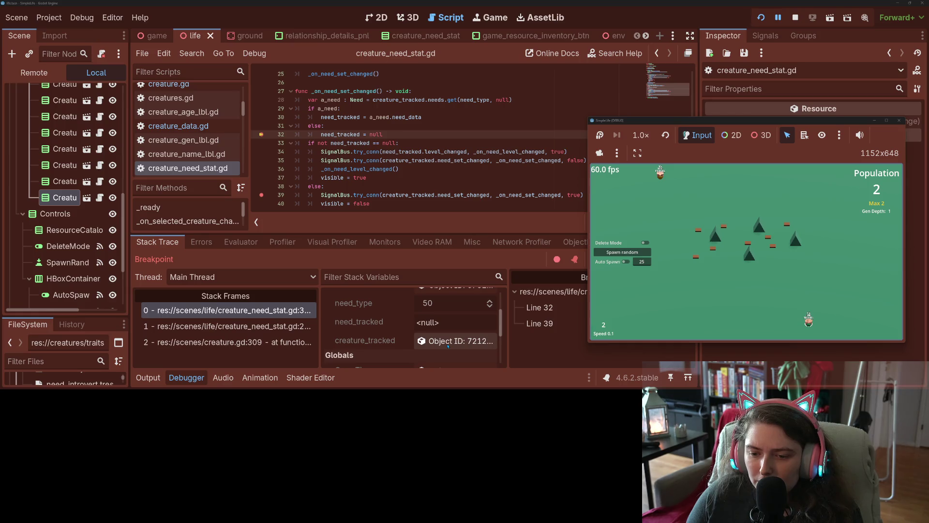
scroll(449, 346, up, 4)
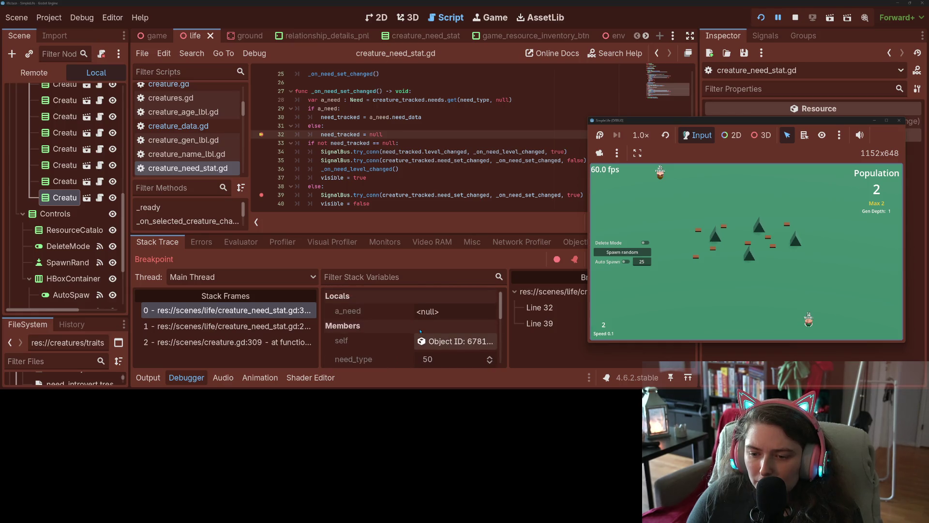
scroll(420, 332, down, 2)
scroll(421, 331, down, 2)
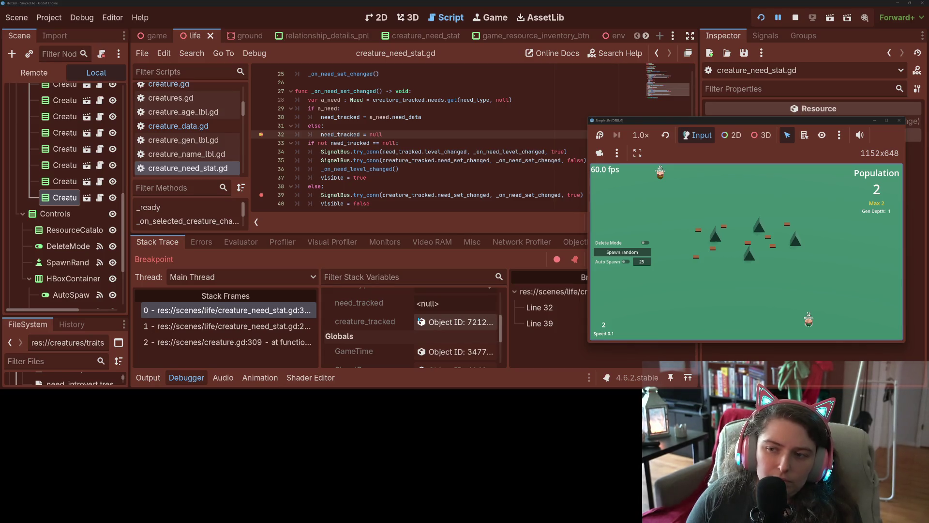
click(459, 323)
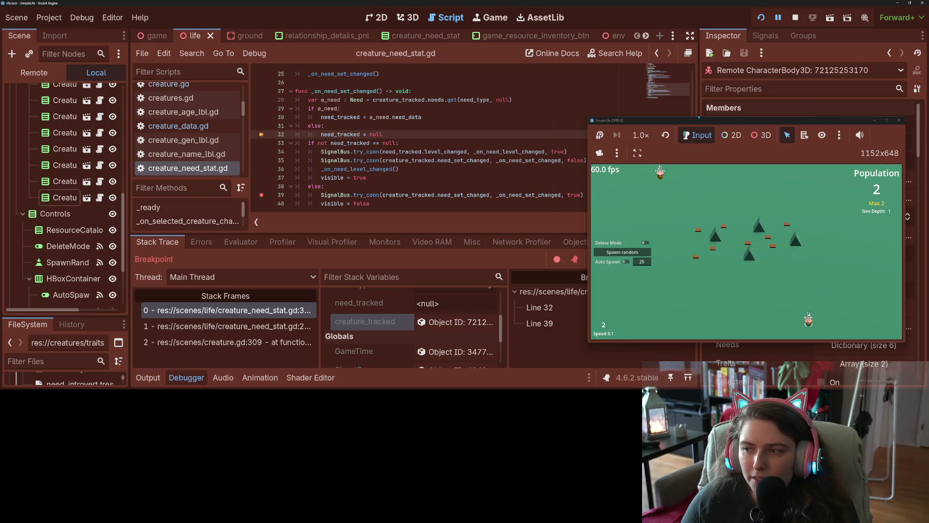
- Inspect creature_tracked's six Needs in the Inspector, then stop the running game
mouse_move(699, 123)
mouse_down()
mouse_move(304, 169)
mouse_move(284, 137)
mouse_up()
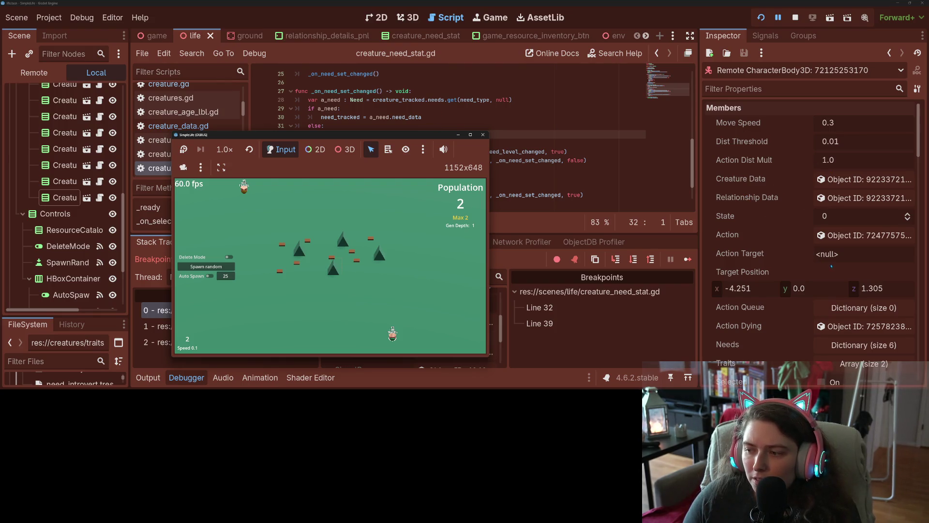
scroll(831, 265, down, 3)
click(850, 241)
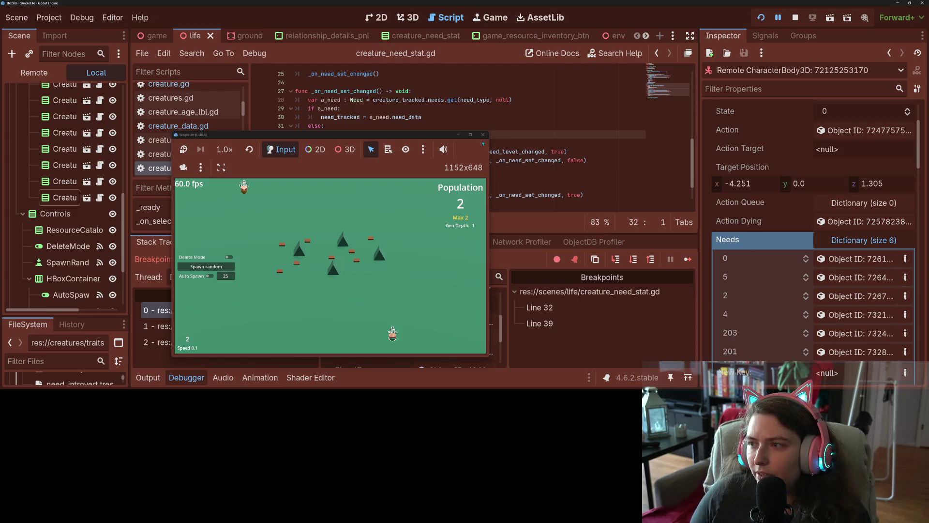
click(795, 18)
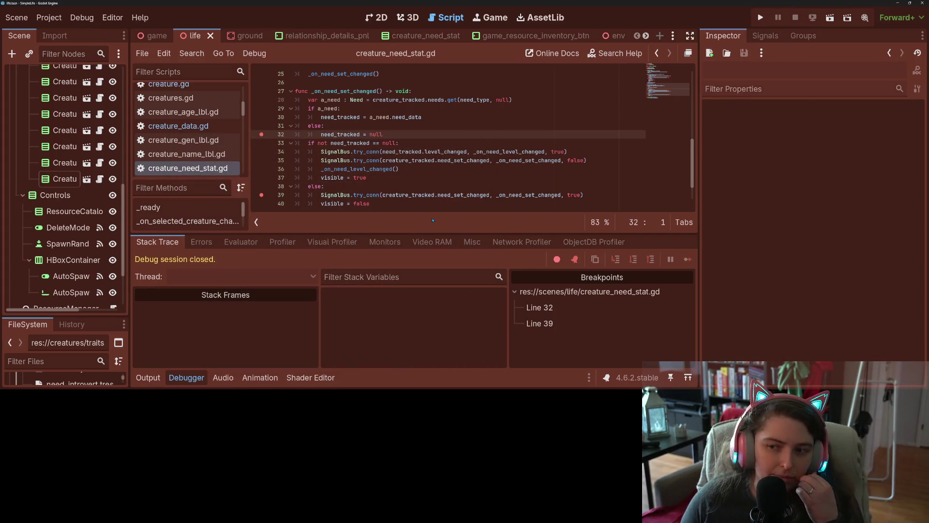
- Read creature.gd's needs lookup and _ready code with the Debugger hidden, then switch to creature_data.gd
double_click(473, 100)
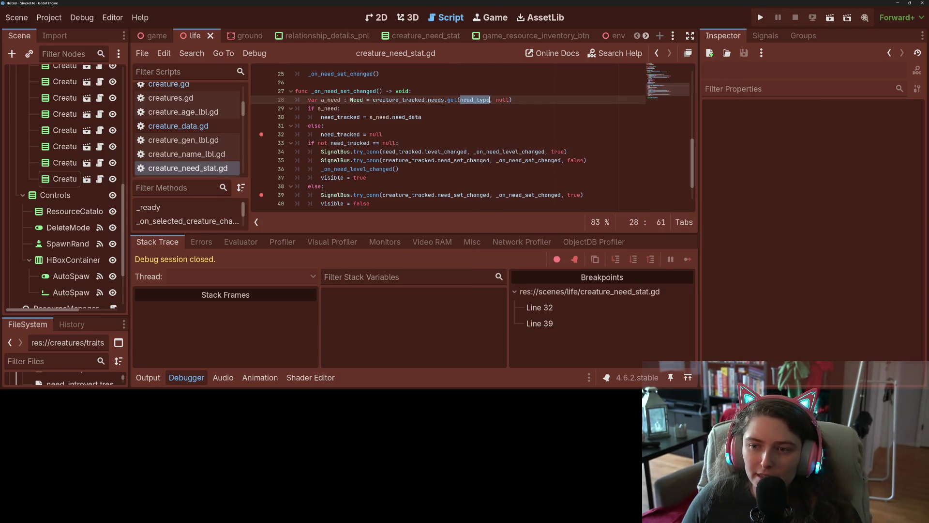
ctrl+click(441, 100)
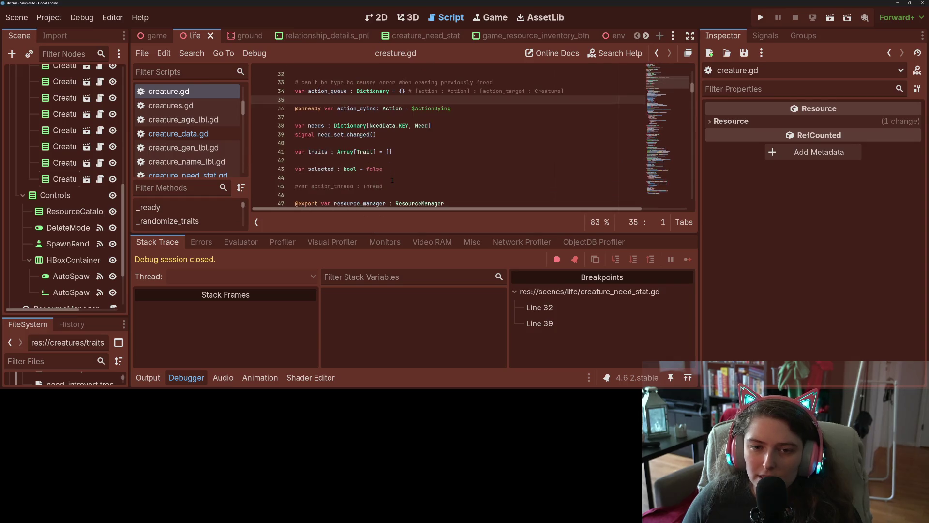
click(192, 381)
click(407, 230)
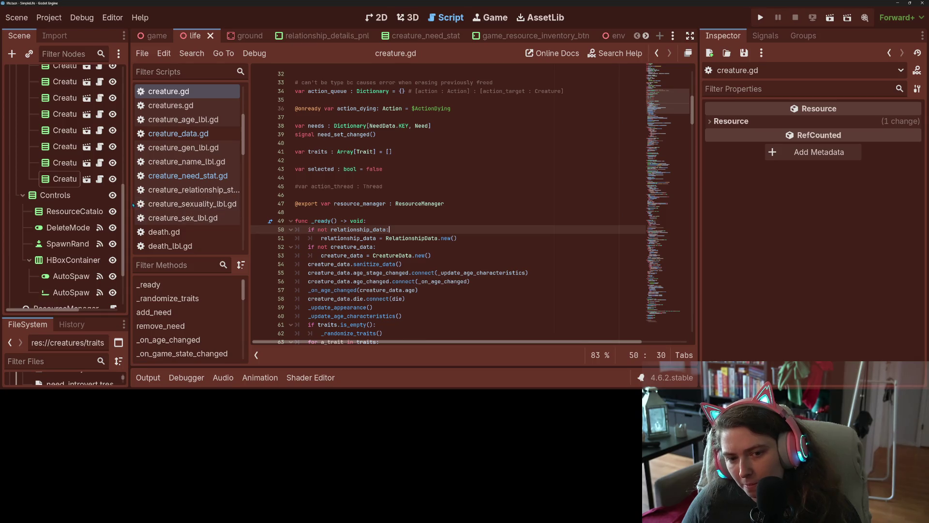
scroll(309, 254, down, 2)
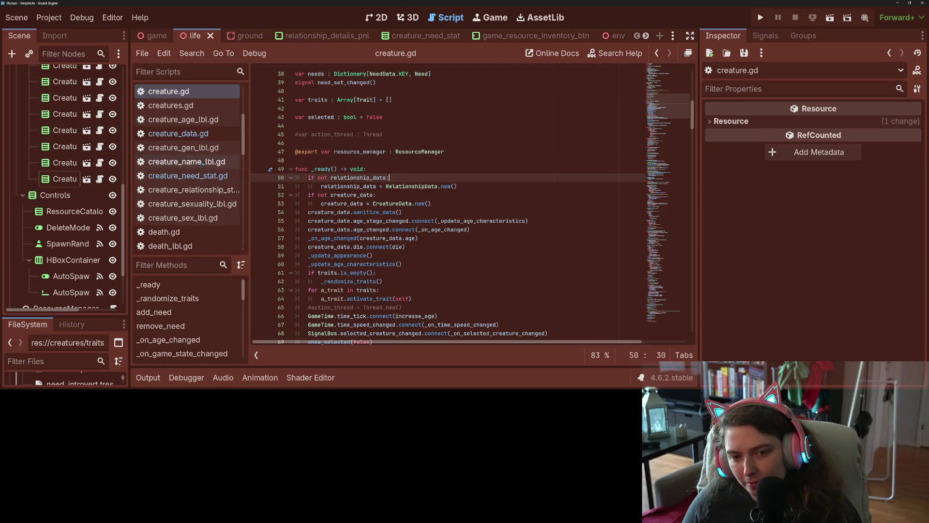
scroll(196, 191, up, 6)
scroll(191, 187, down, 3)
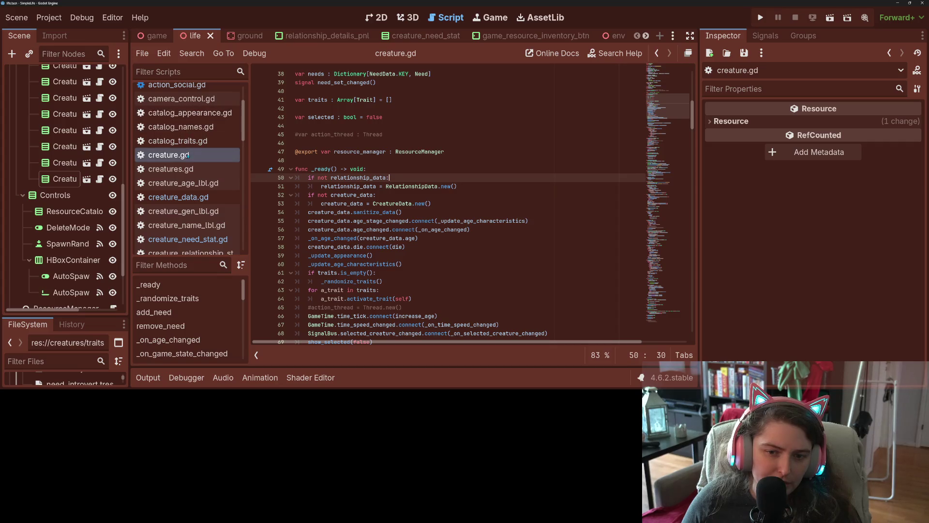
click(198, 197)
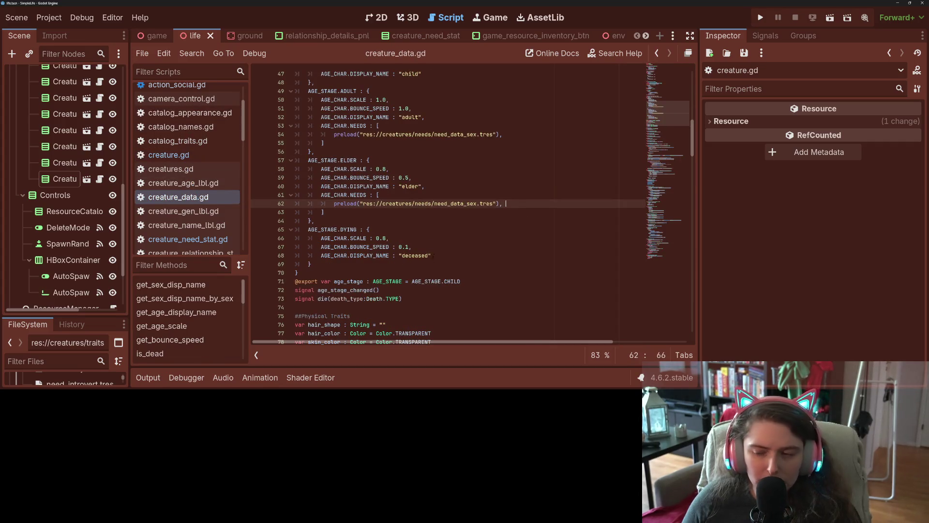
- Scroll to the end of creature_data.gd
click(443, 267)
scroll(443, 267, down, 7)
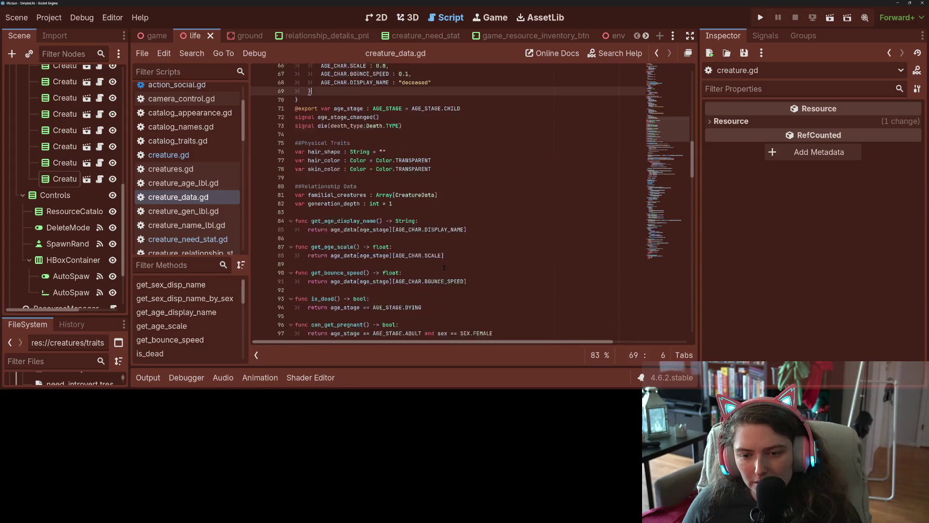
scroll(444, 267, down, 20)
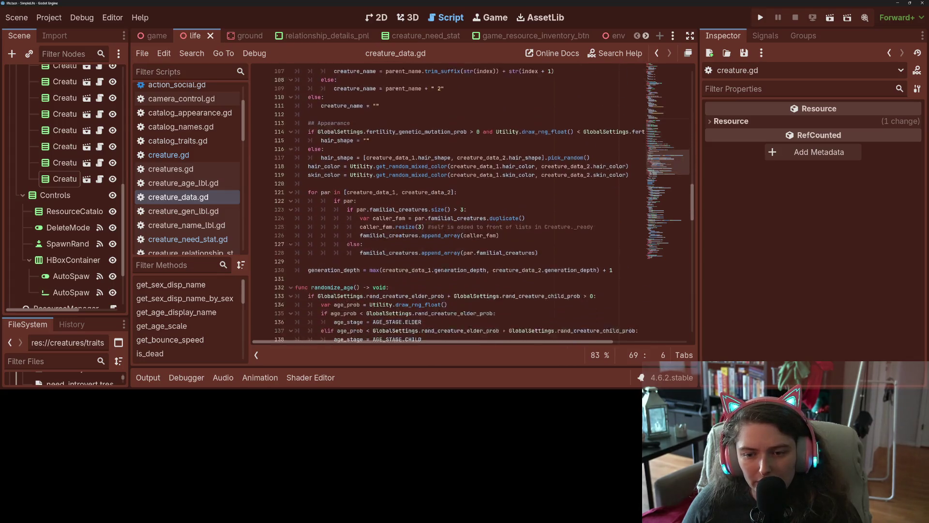
scroll(443, 268, down, 20)
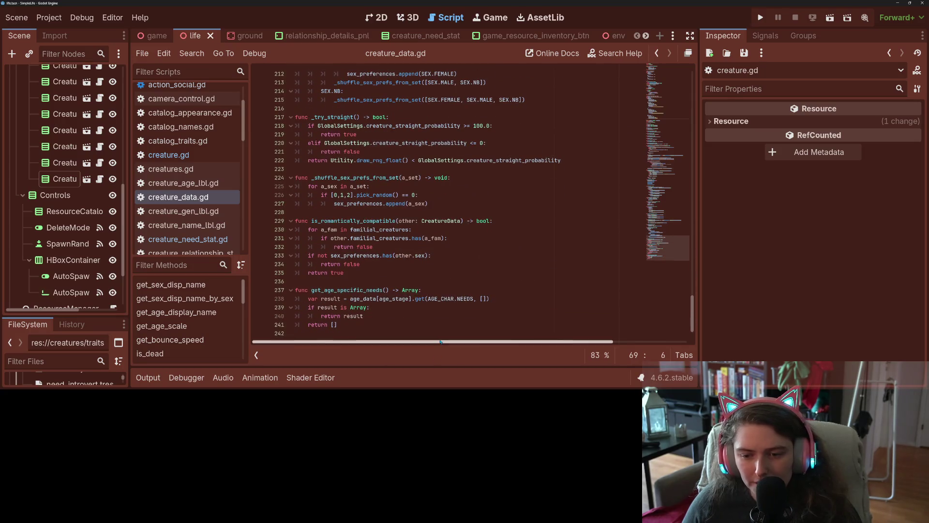
scroll(441, 332, down, 2)
click(441, 332)
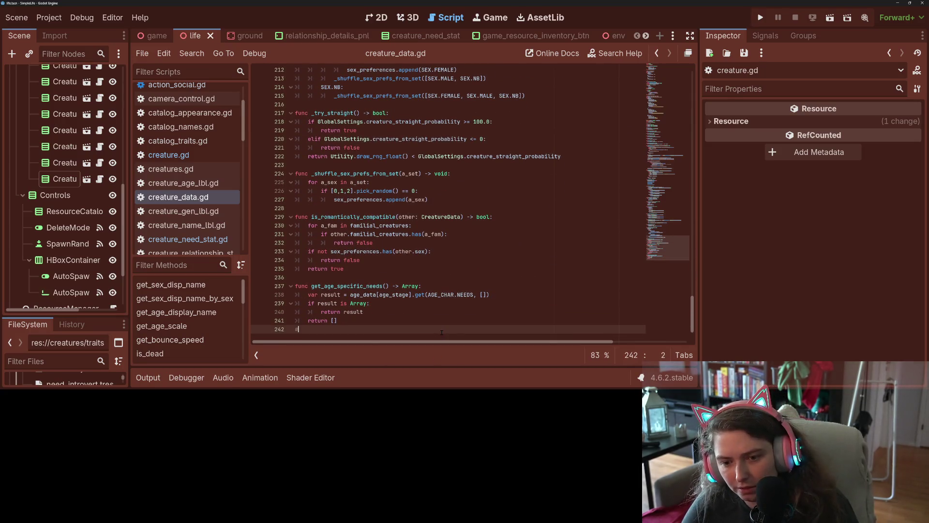
- Resave creature_data.gd unchanged and run the project with F5 until it halts at line 32
key(Return)
key(ctrl+s)
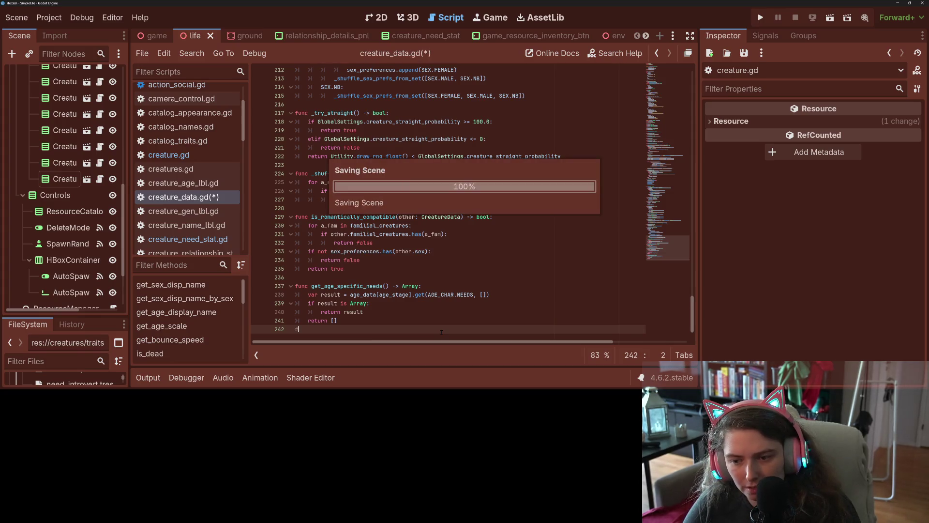
key(Delete)
key(ctrl+s)
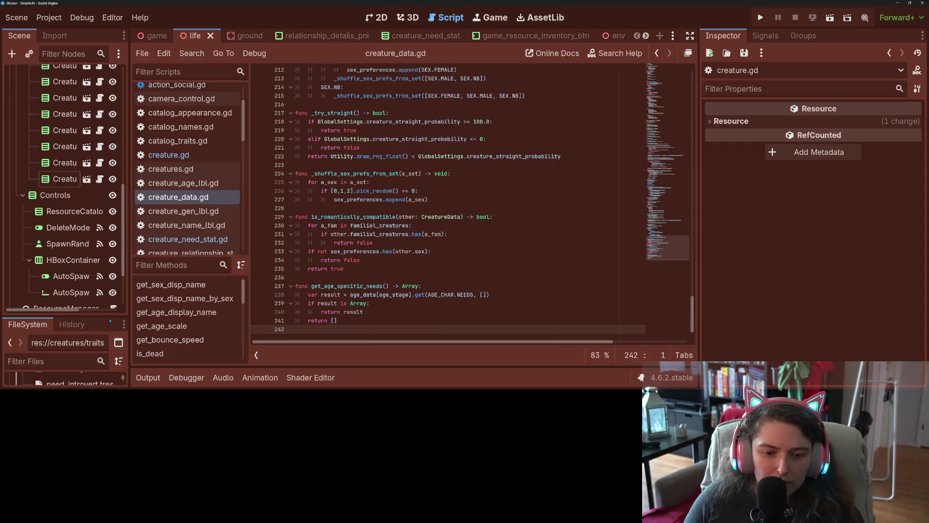
mouse_move(110, 317)
mouse_down()
mouse_move(119, 154)
mouse_move(122, 178)
mouse_up()
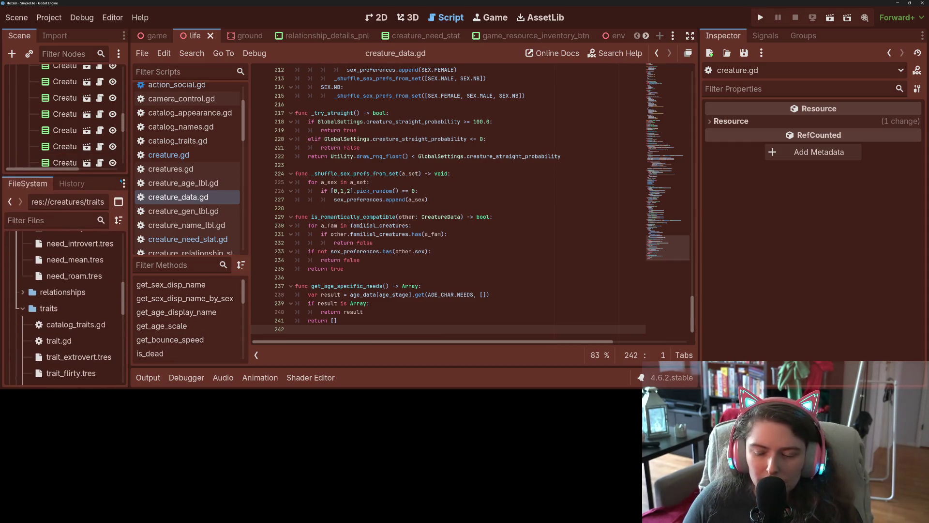
key(F5)
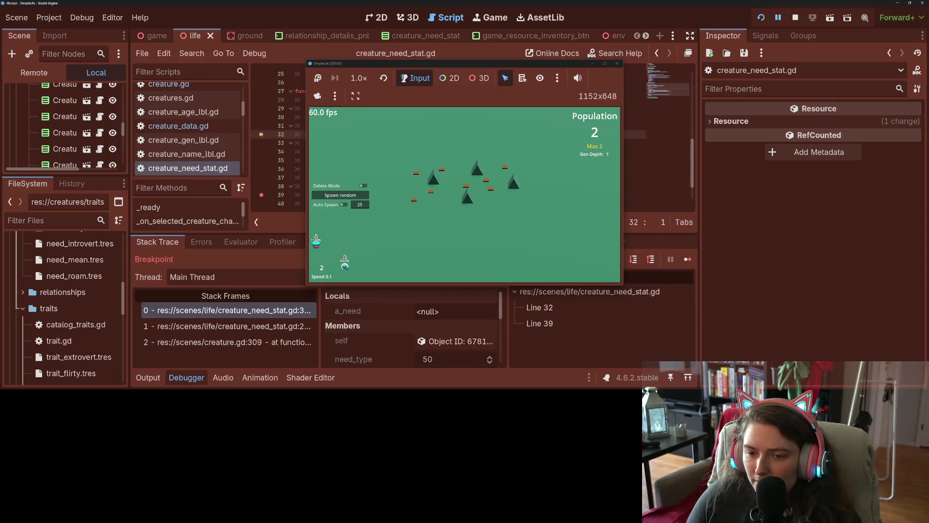
- Close the game window and remove the breakpoints on lines 32 and 39
mouse_move(605, 63)
mouse_down()
mouse_move(605, 136)
mouse_move(605, 82)
mouse_up()
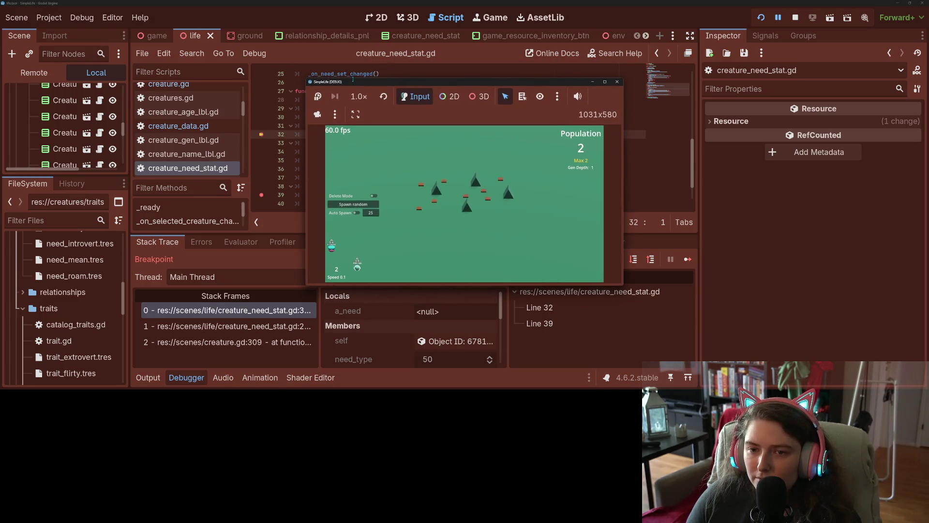
click(617, 82)
click(261, 135)
click(261, 195)
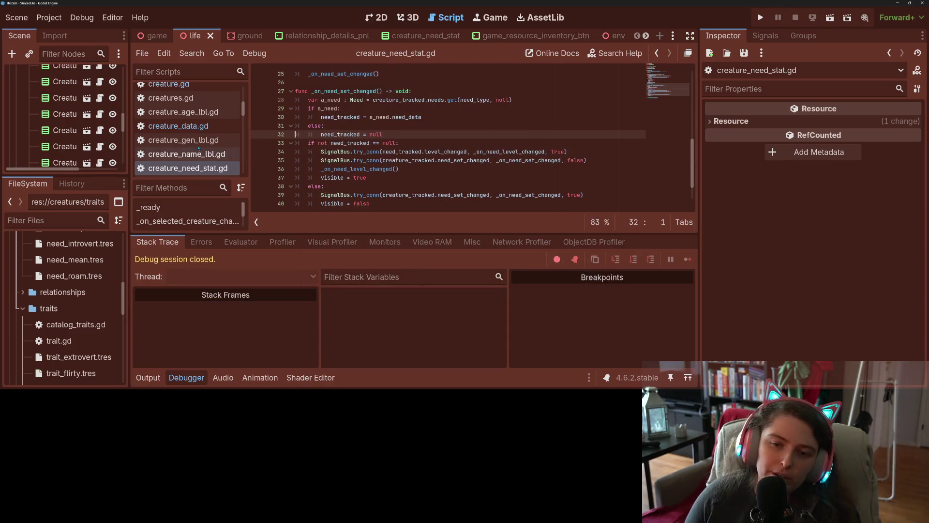
- Return to creature_data.gd's get_age_specific_needs with the Debugger collapsed
click(178, 126)
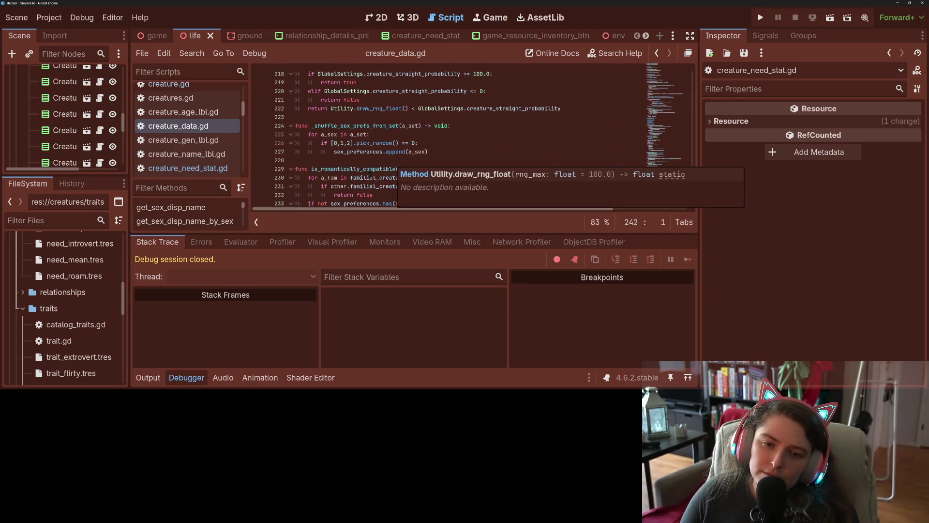
click(184, 378)
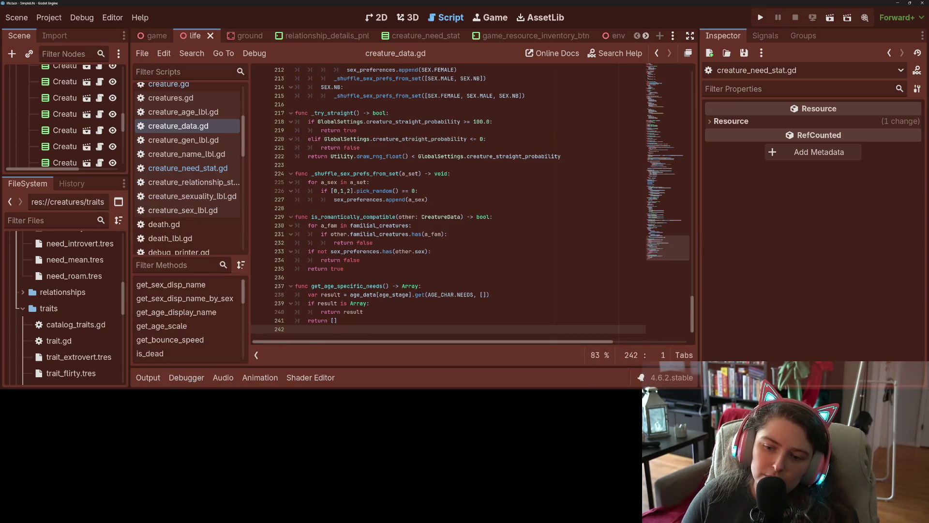
scroll(29, 329, down, 5)
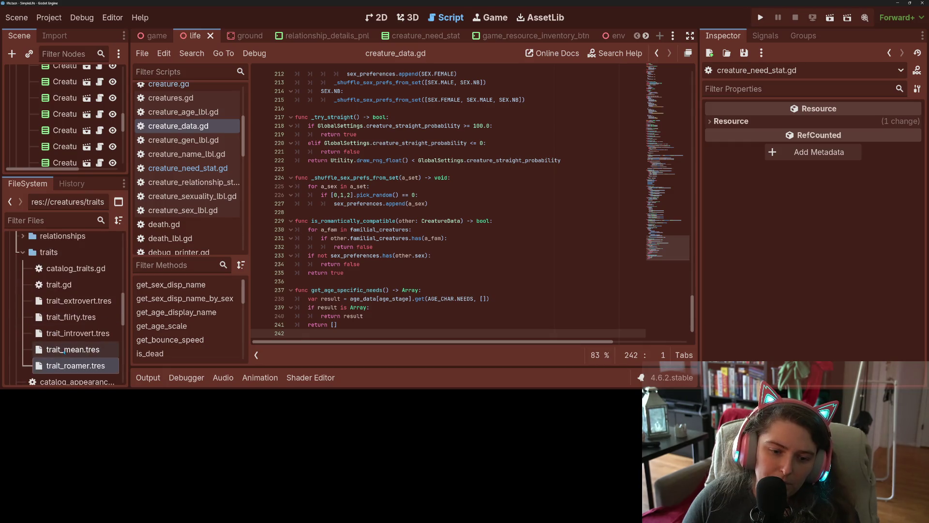
scroll(53, 352, up, 4)
scroll(54, 353, up, 4)
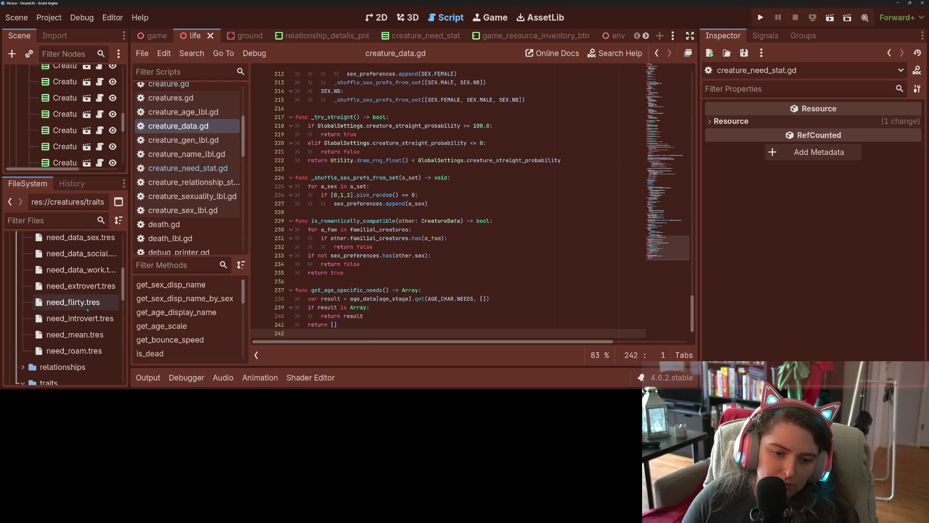
scroll(80, 295, up, 2)
- Set need_data_sex.tres's Key to Sex and save it
click(82, 293)
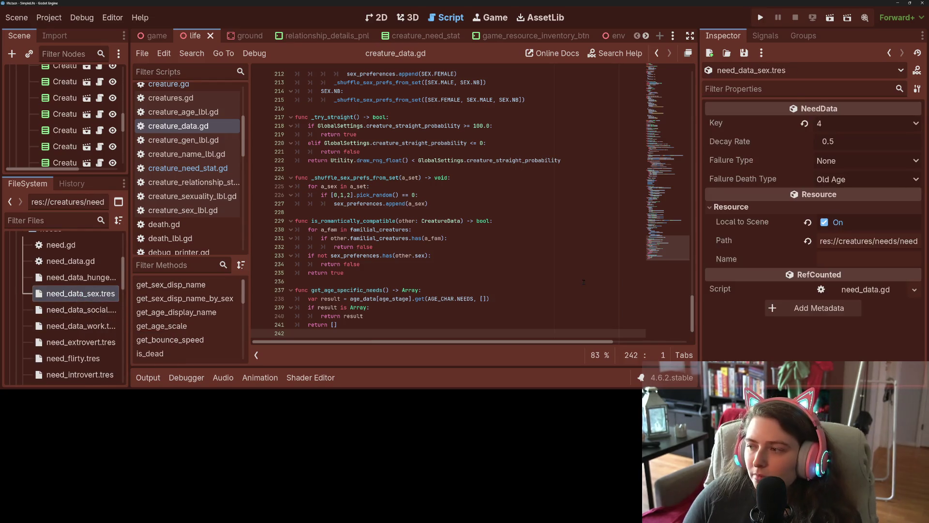
click(844, 125)
click(841, 195)
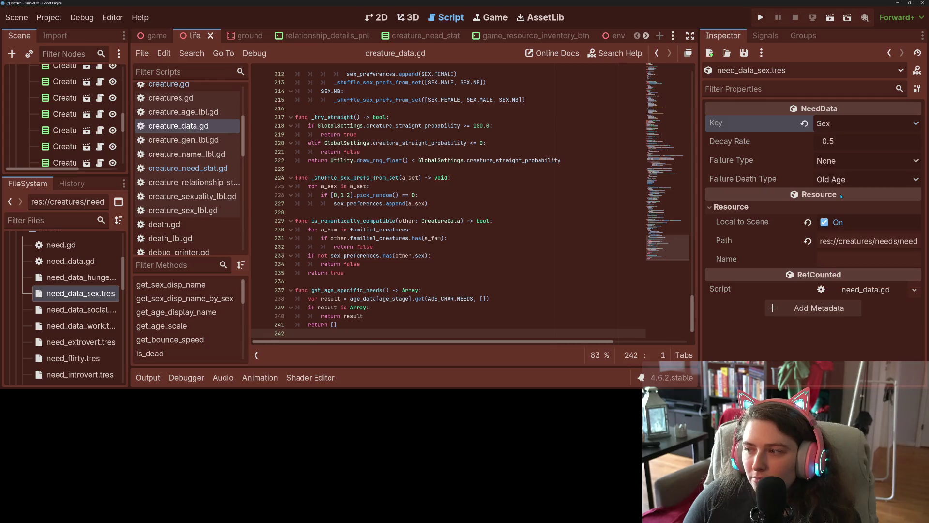
key(ctrl+s)
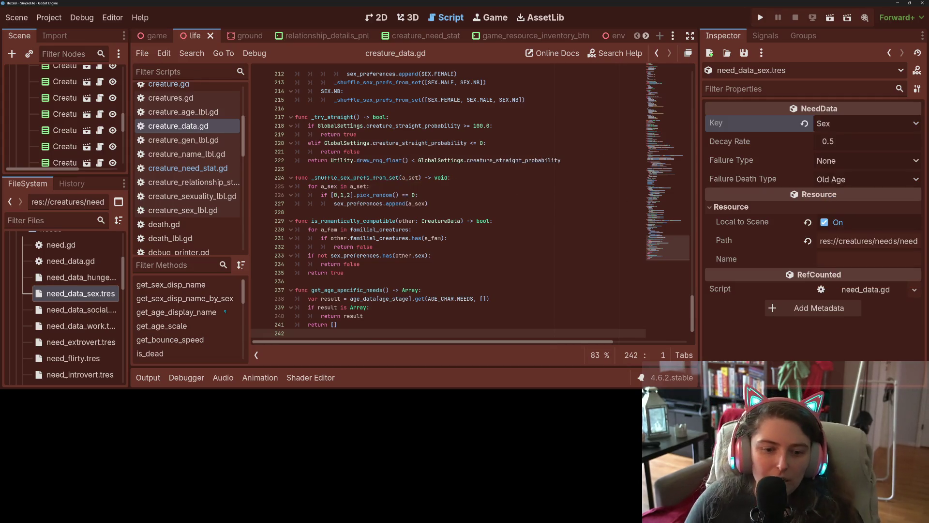
- Set need_data_work.tres's Key to Work and save it
click(102, 310)
click(99, 326)
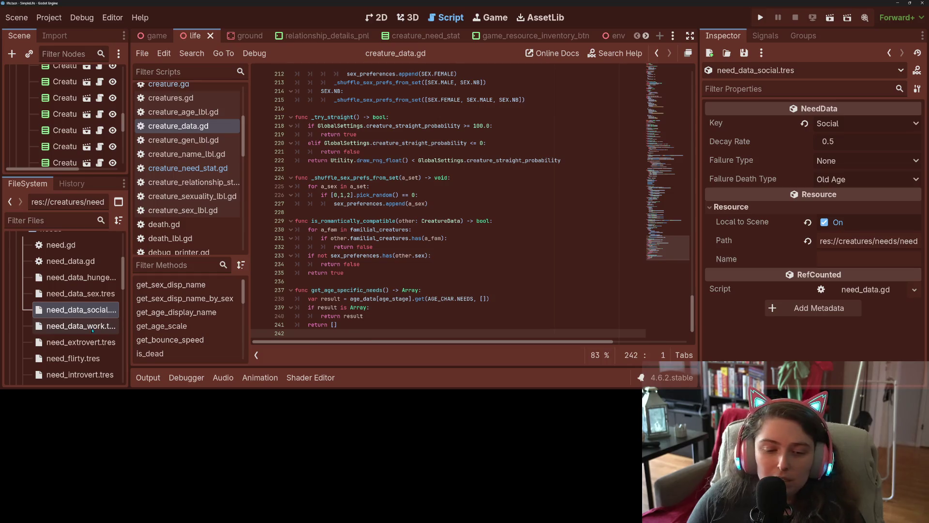
click(822, 127)
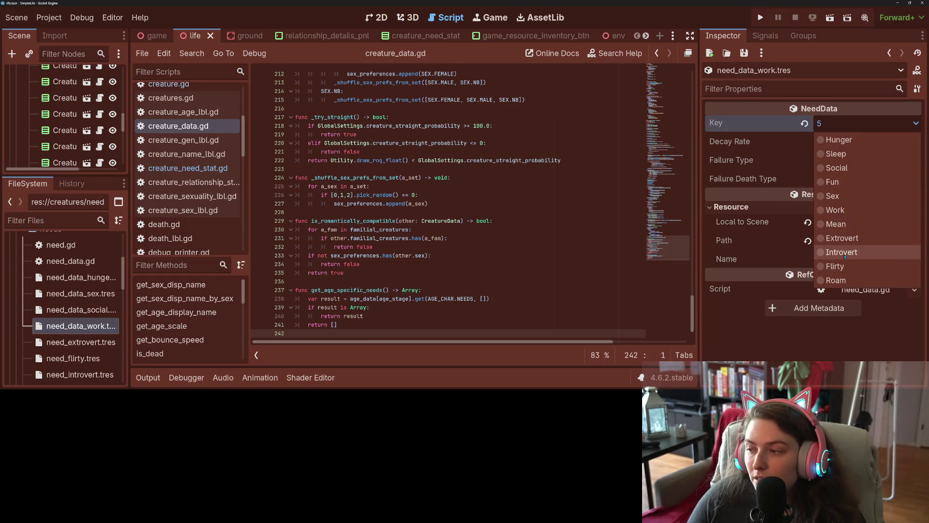
click(844, 210)
key(ctrl+s)
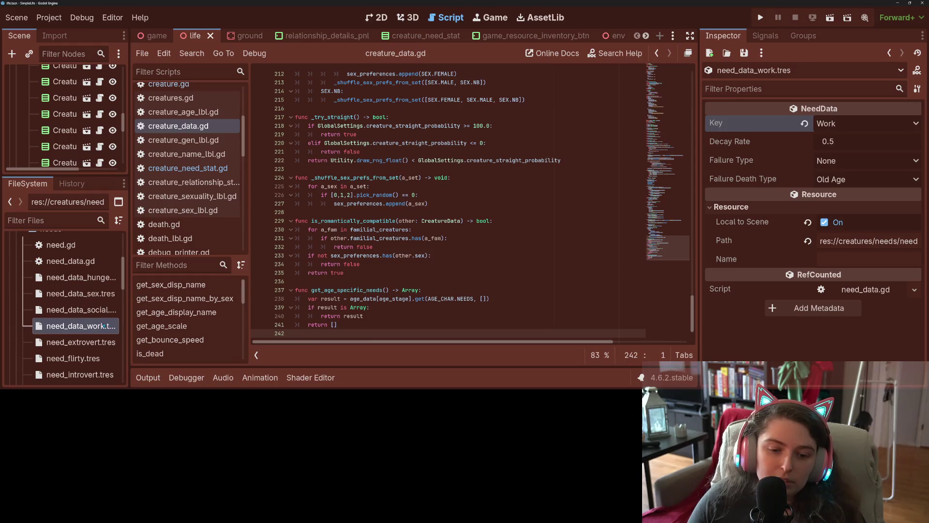
- Inspect the hunger, social, introvert, flirty, mean and roam need resources
click(82, 278)
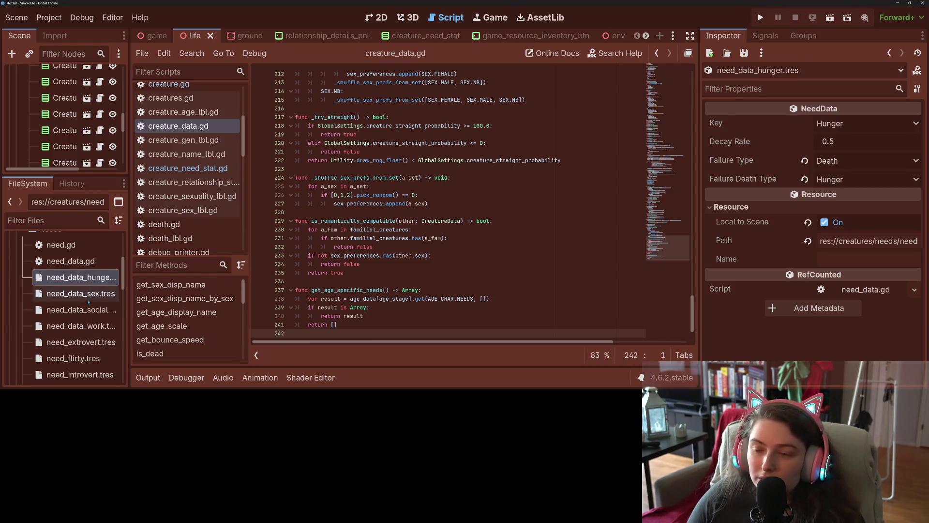
click(88, 305)
scroll(92, 320, down, 2)
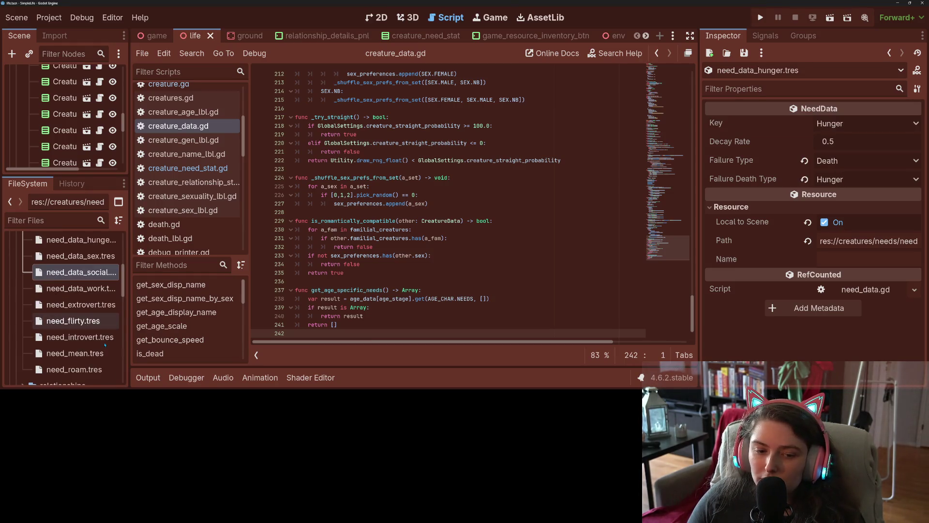
click(94, 337)
click(80, 321)
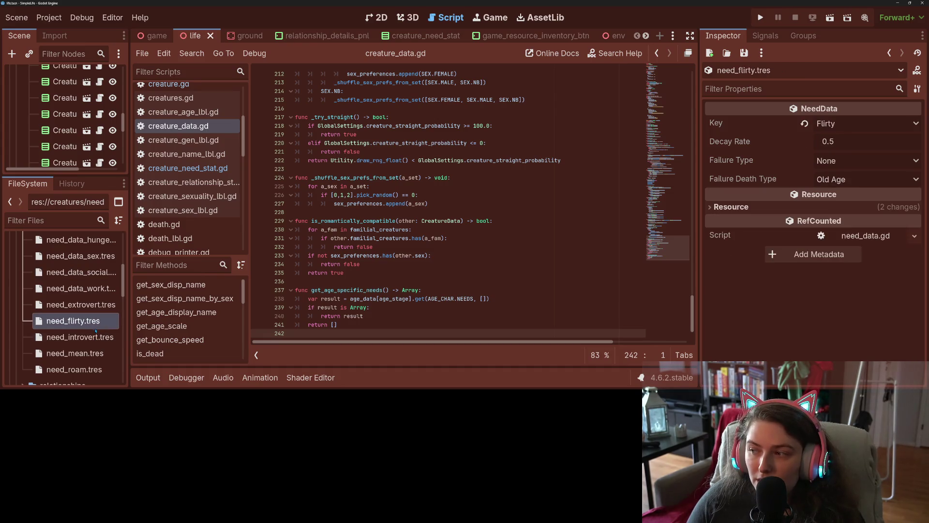
click(76, 356)
click(75, 369)
- Save the scene and start the simulation in an enlarged game window
key(ctrl+s)
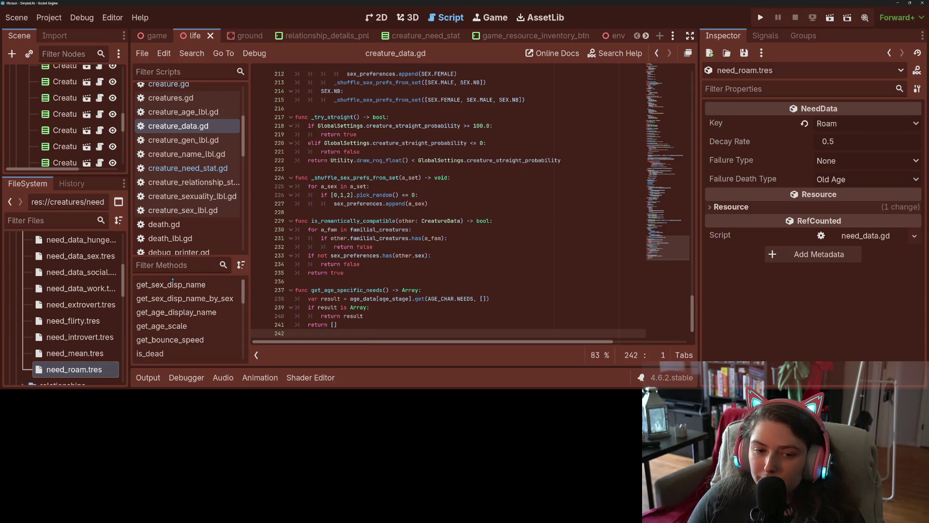
click(760, 18)
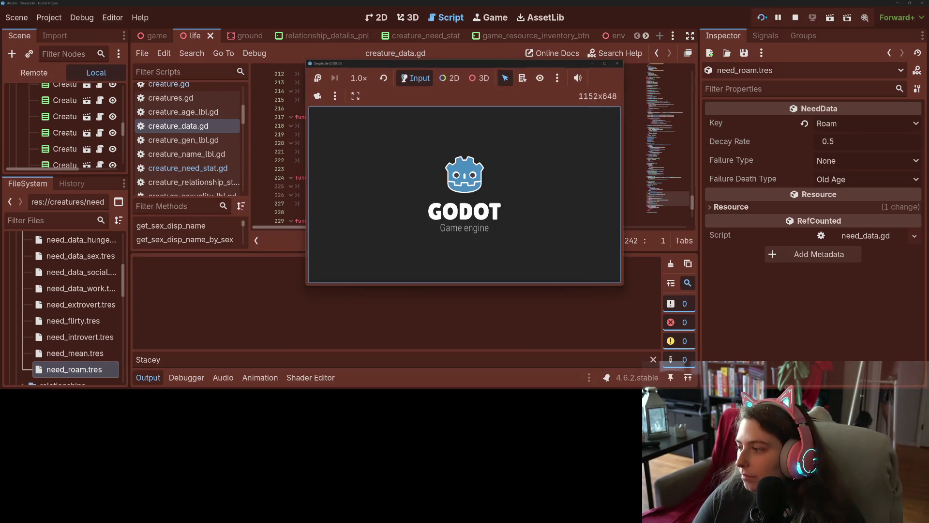
click(605, 63)
- Compare two creatures' need bars and raise the simulation speed to 4
click(561, 327)
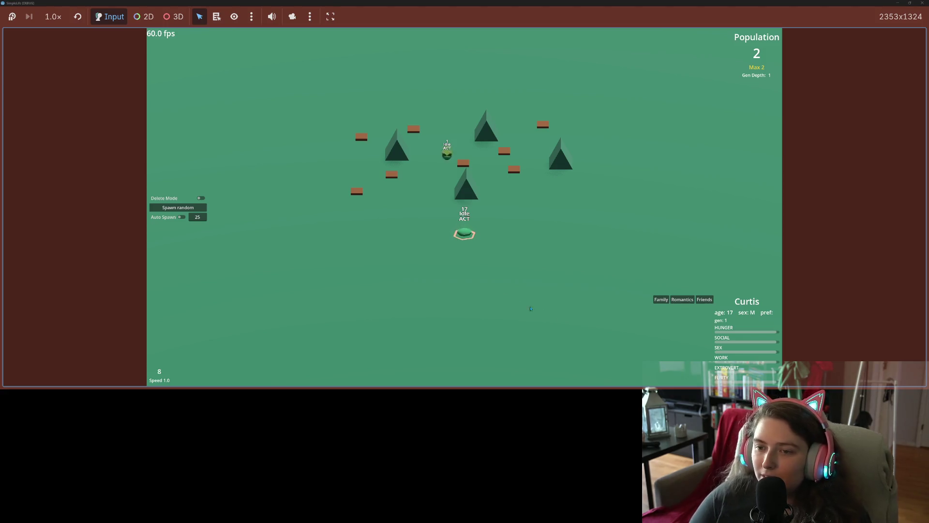
click(445, 156)
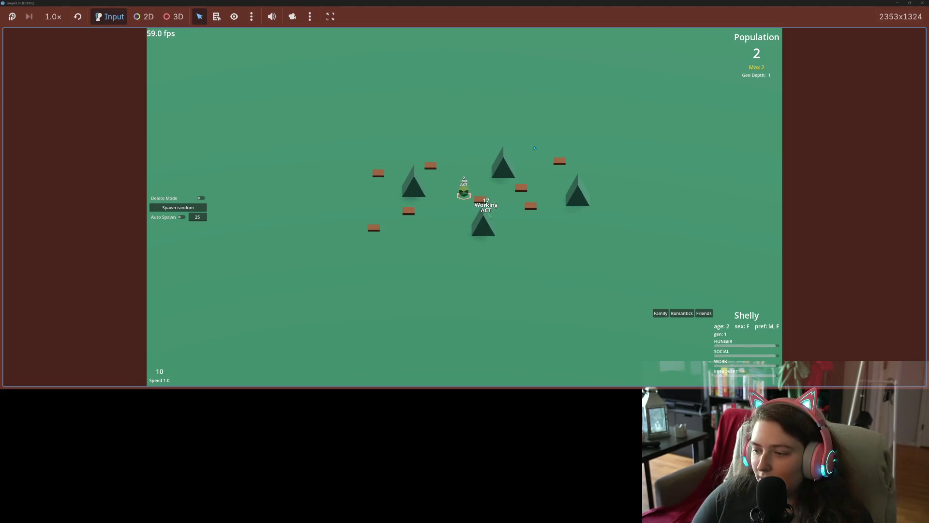
key(4)
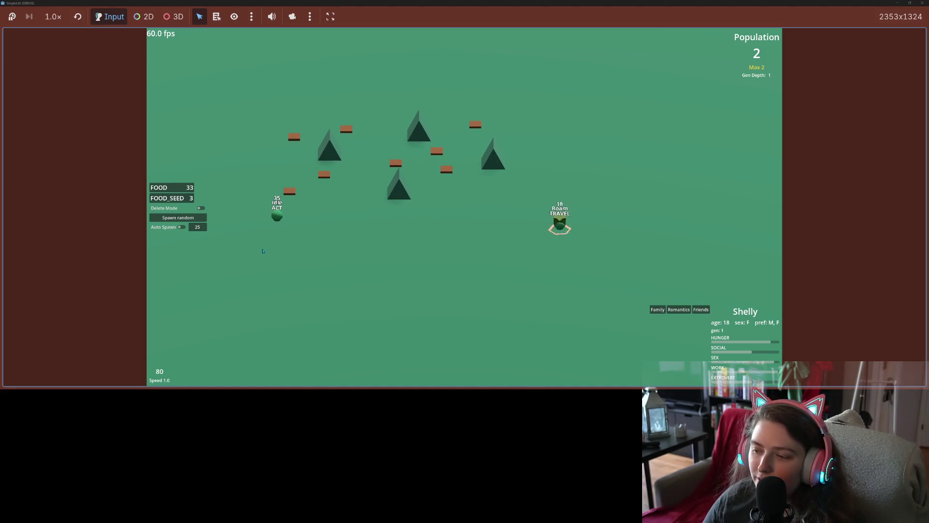
click(277, 220)
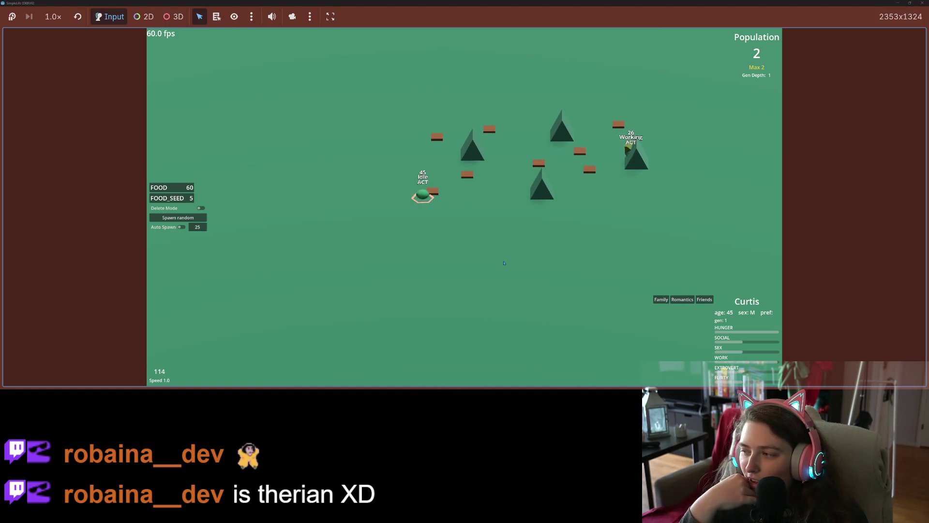
- Zoom the camera in on the other creature to follow it
scroll(504, 263, up, 3)
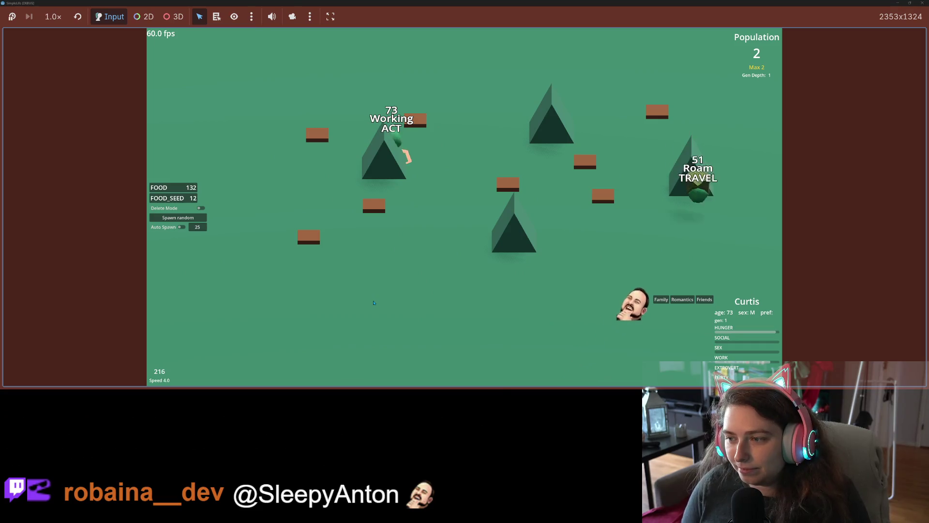
- Zoom the camera out, shrink the game to a small window, and switch to GitHub Desktop
scroll(373, 303, down, 3)
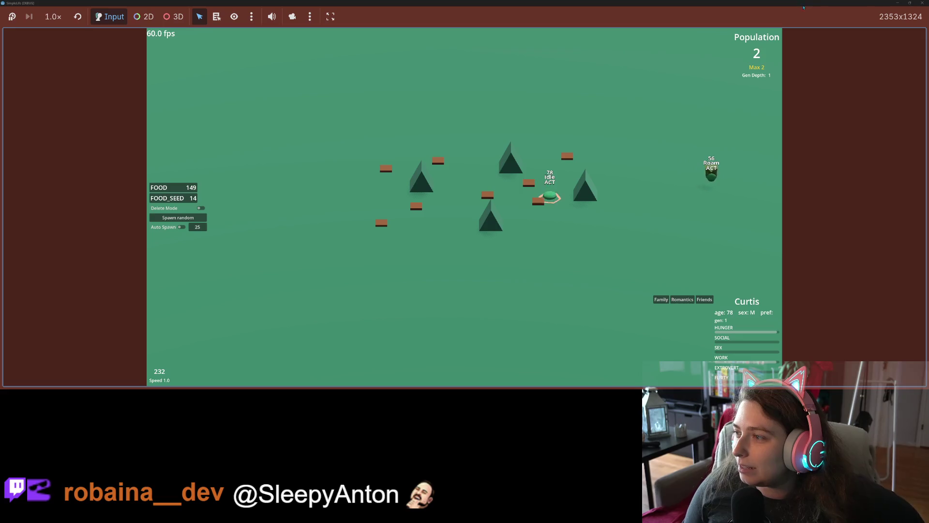
mouse_move(857, 2)
mouse_down()
mouse_move(369, 77)
mouse_move(370, 38)
mouse_up()
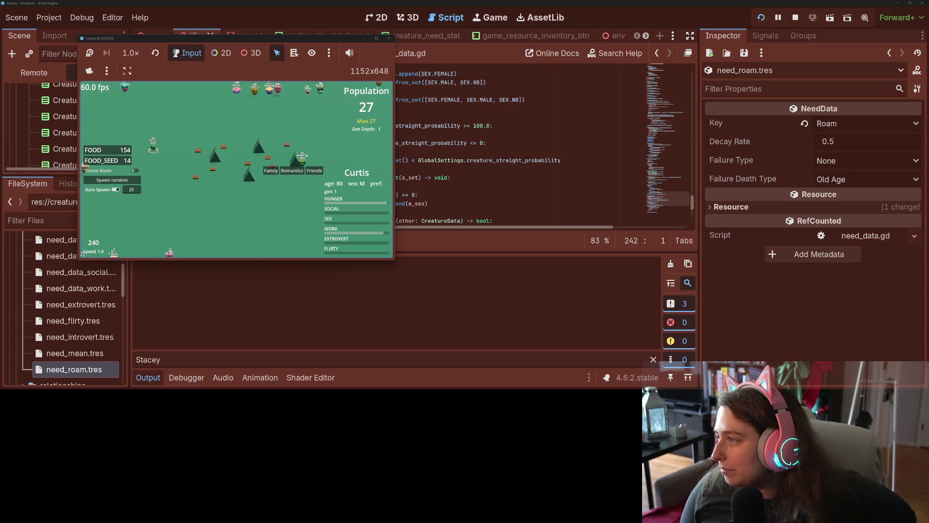
key(alt+Tab)
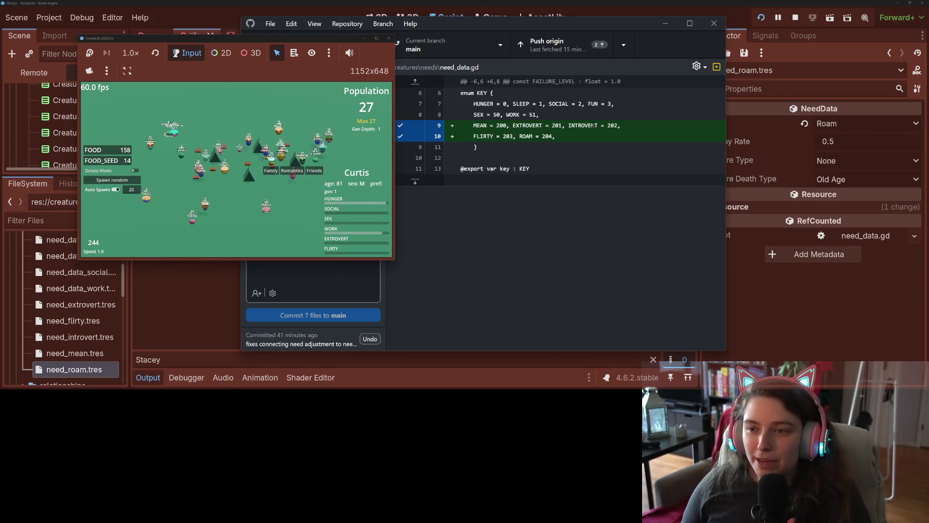
- Push the existing commit to origin and read the life.tscn diff
drag(587, 52, 754, 63)
click(753, 62)
scroll(474, 193, down, 3)
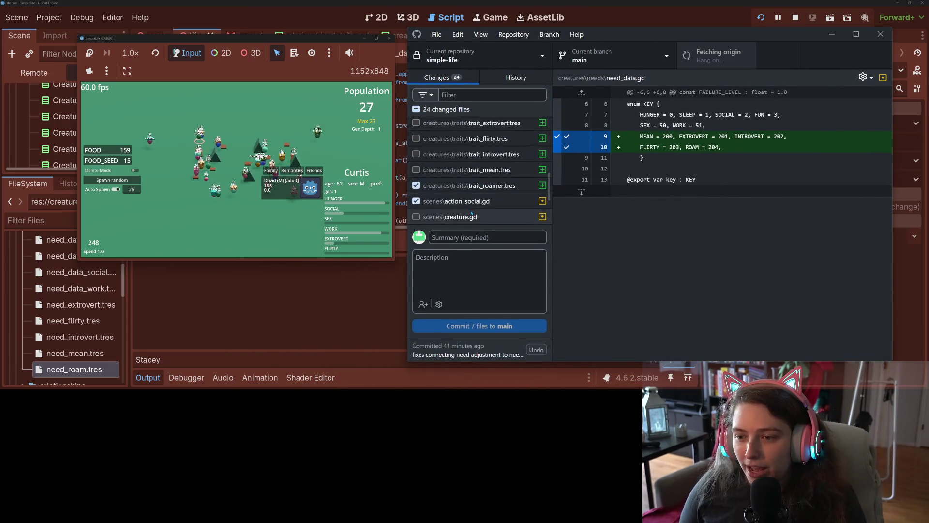
click(479, 169)
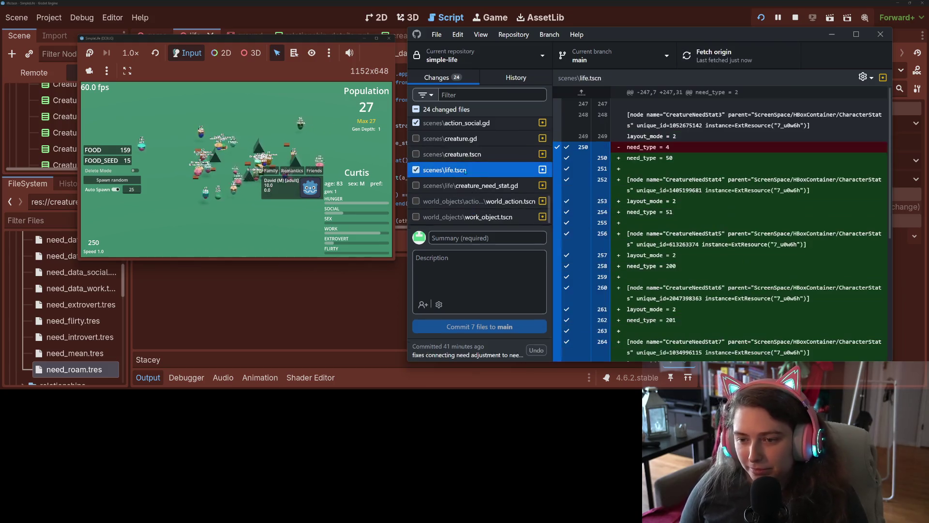
scroll(484, 197, up, 1)
scroll(721, 223, down, 5)
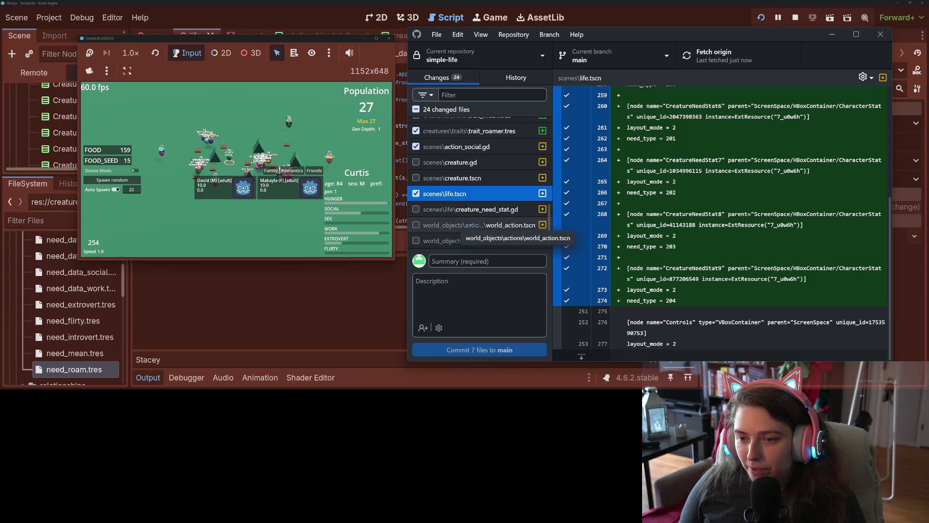
scroll(694, 225, up, 5)
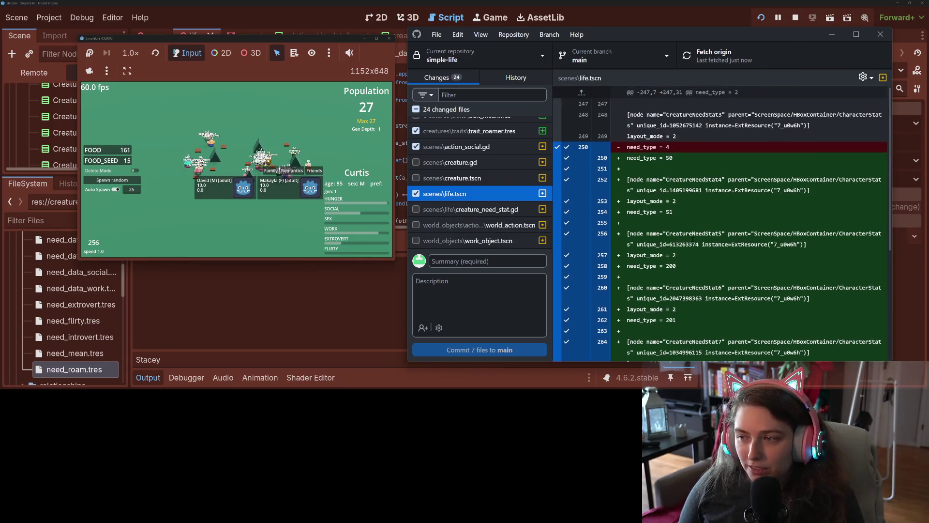
scroll(703, 256, down, 5)
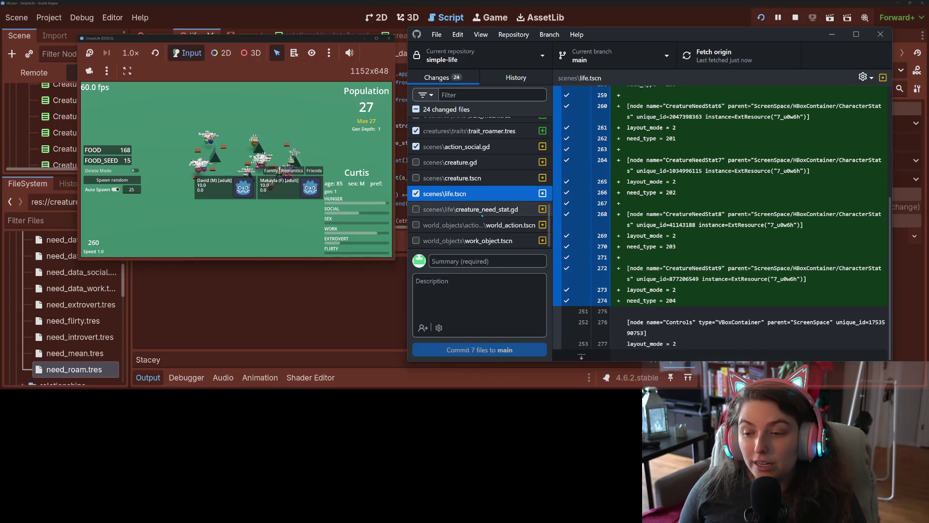
- Review diffs for creature_need_stat.gd, work_object.tscn, world_action.tscn and creature.tscn
click(481, 211)
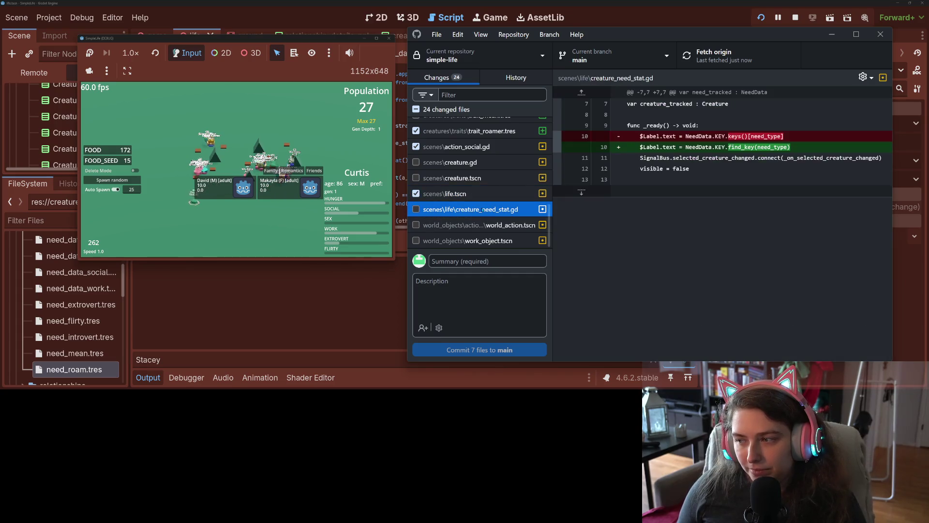
click(482, 195)
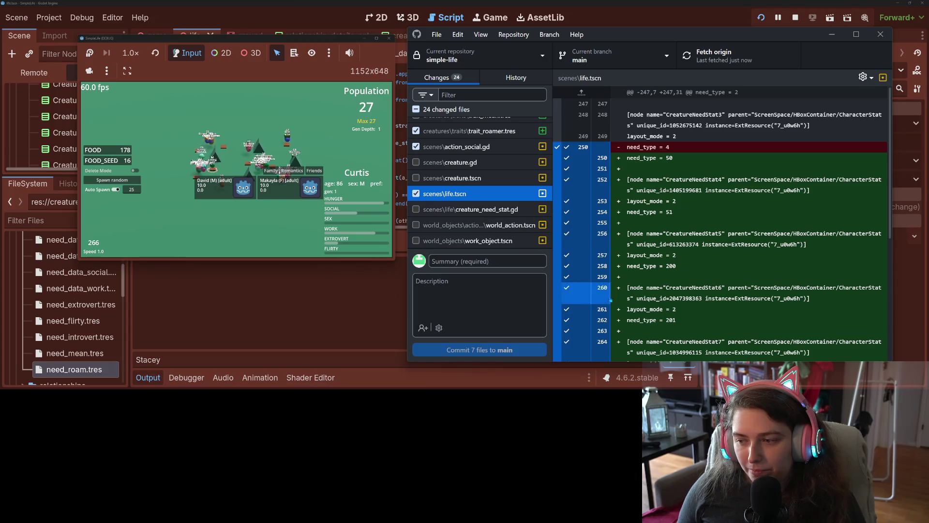
scroll(605, 301, down, 5)
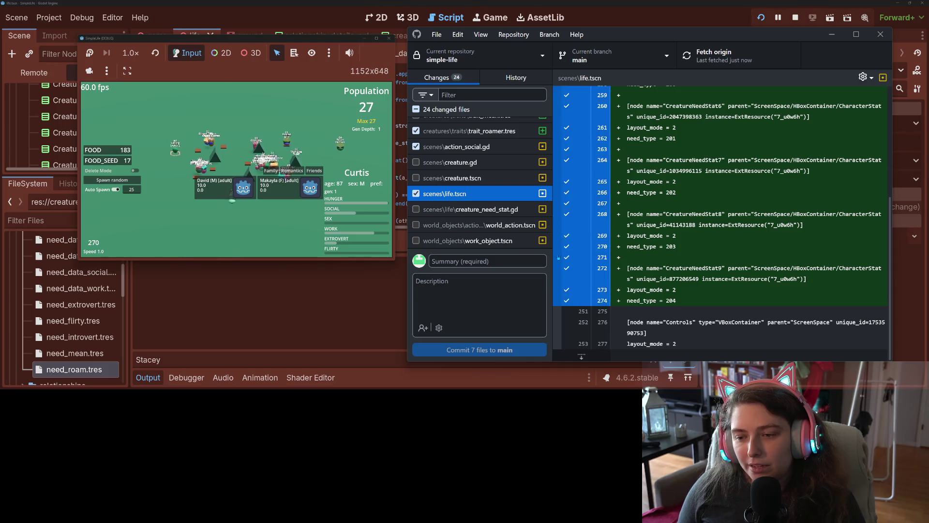
click(489, 242)
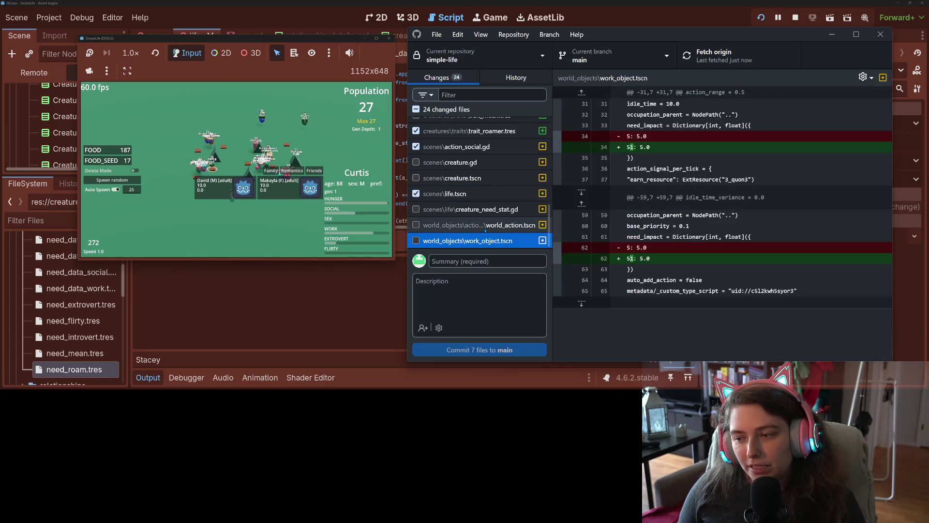
click(483, 225)
click(465, 210)
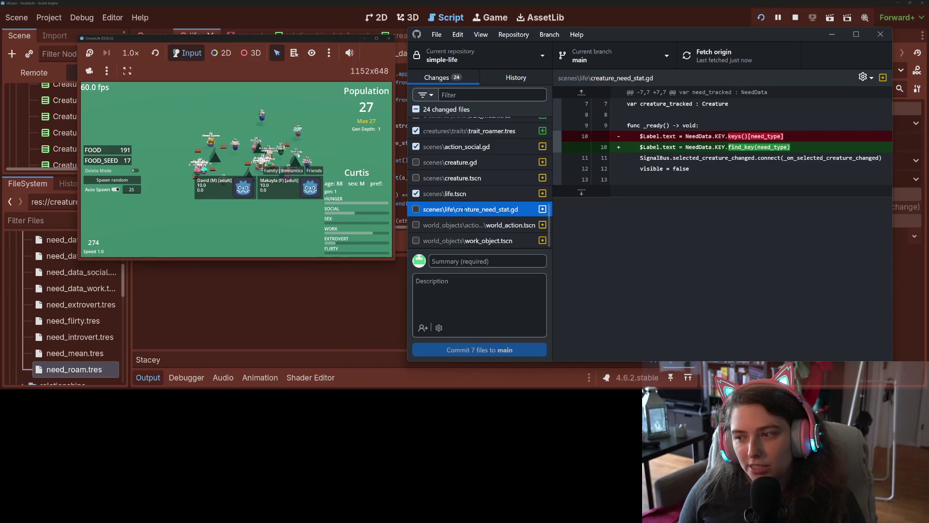
click(453, 180)
scroll(733, 250, down, 3)
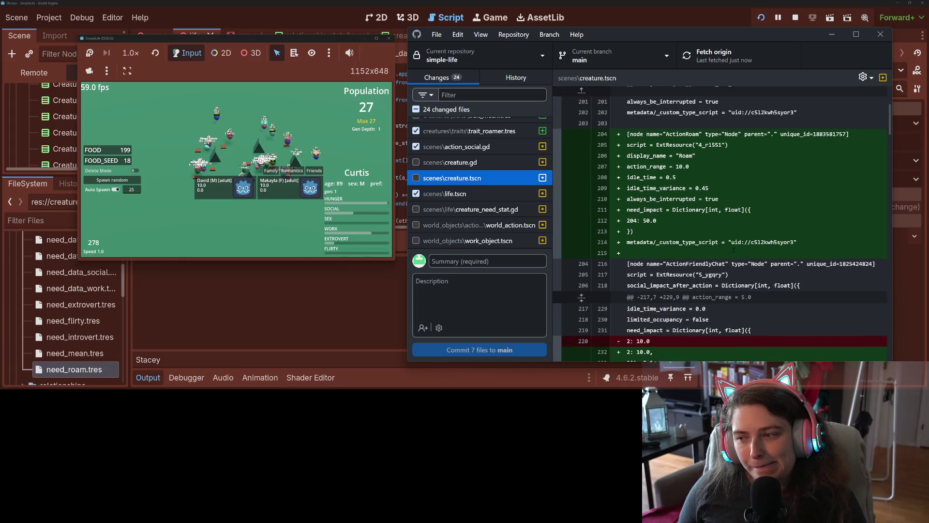
scroll(733, 250, down, 1)
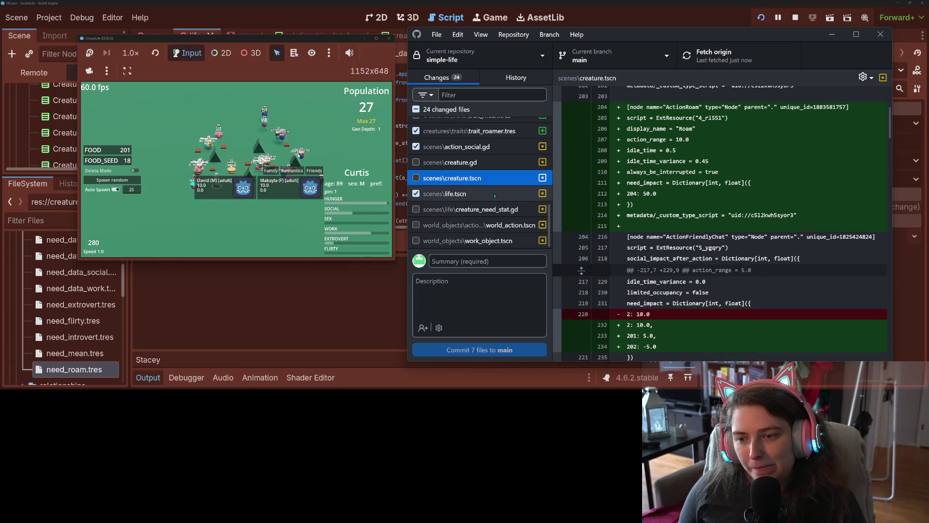
click(484, 210)
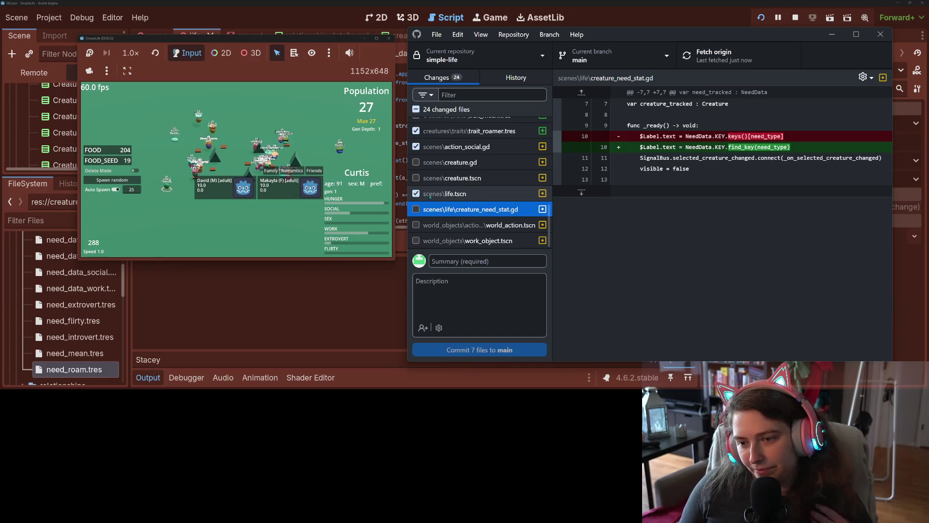
- Review the diffs and include world_action.tscn and work_object.tscn in the commit
click(455, 195)
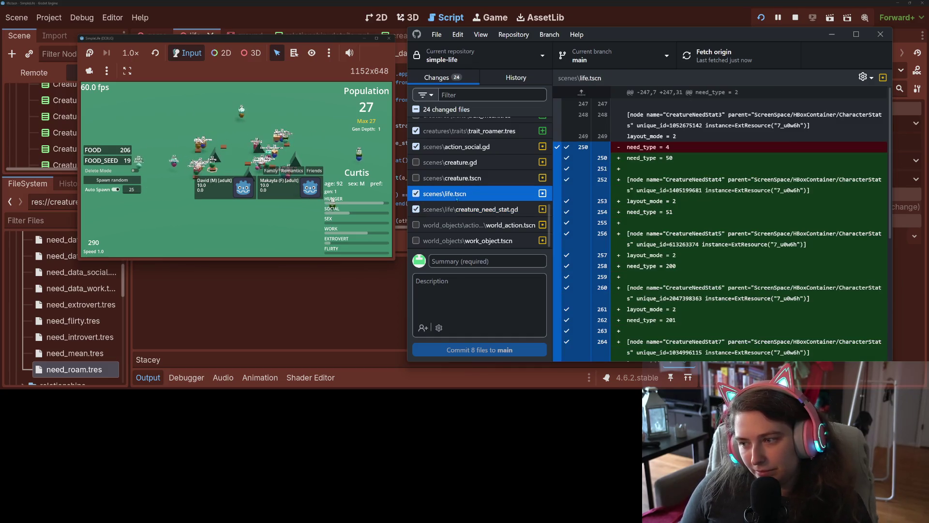
scroll(729, 271, down, 3)
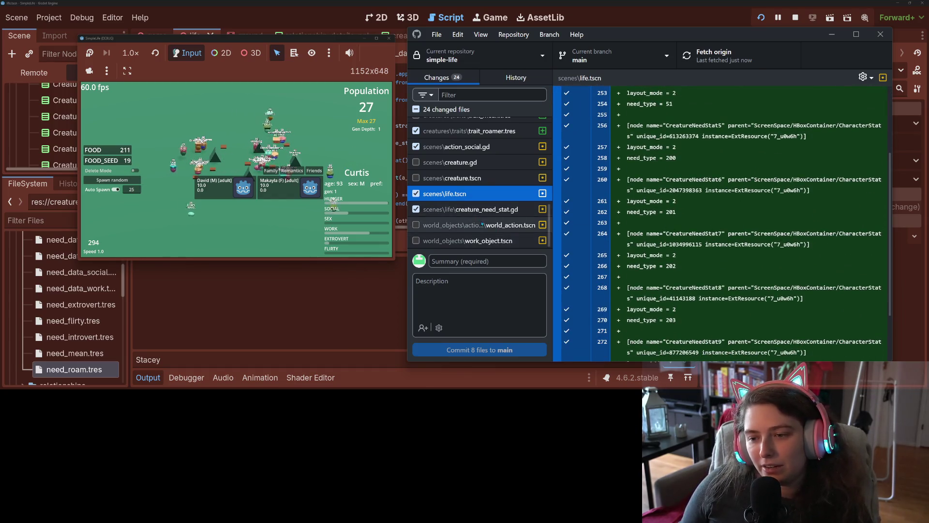
click(428, 225)
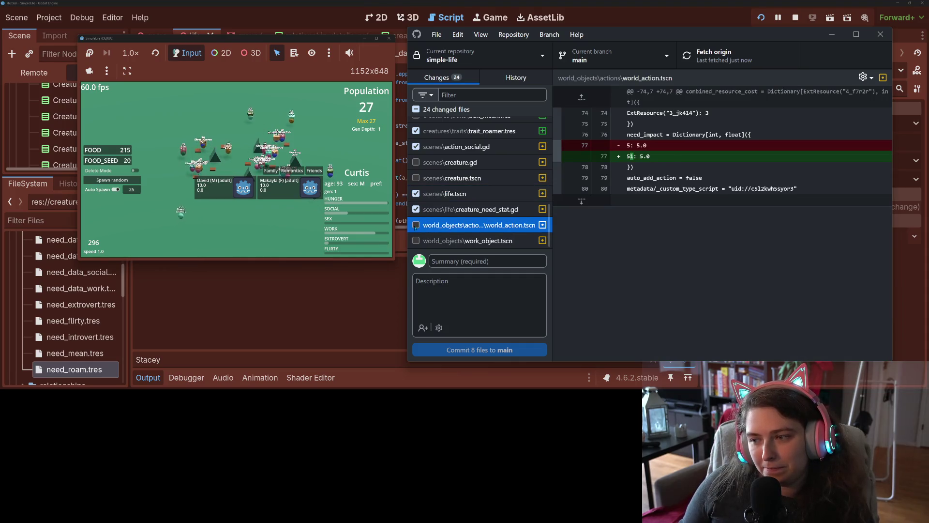
click(416, 225)
click(444, 241)
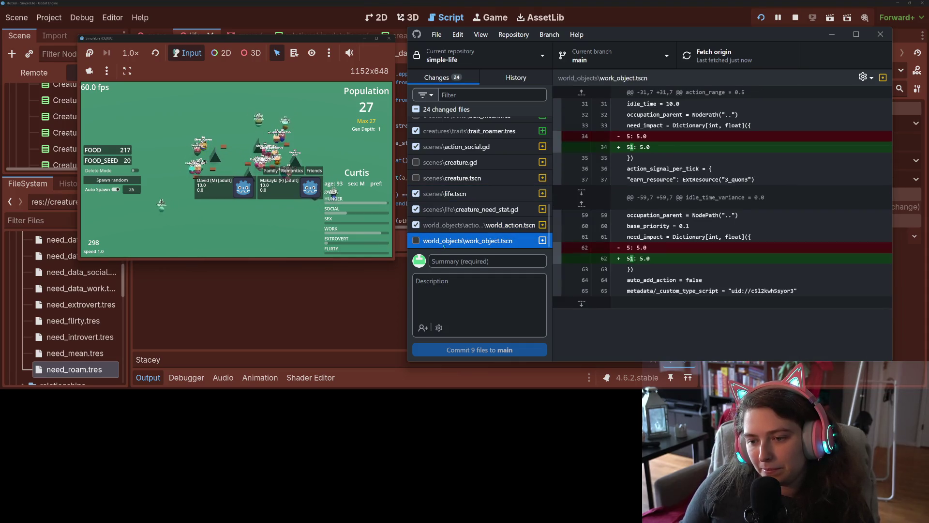
click(415, 240)
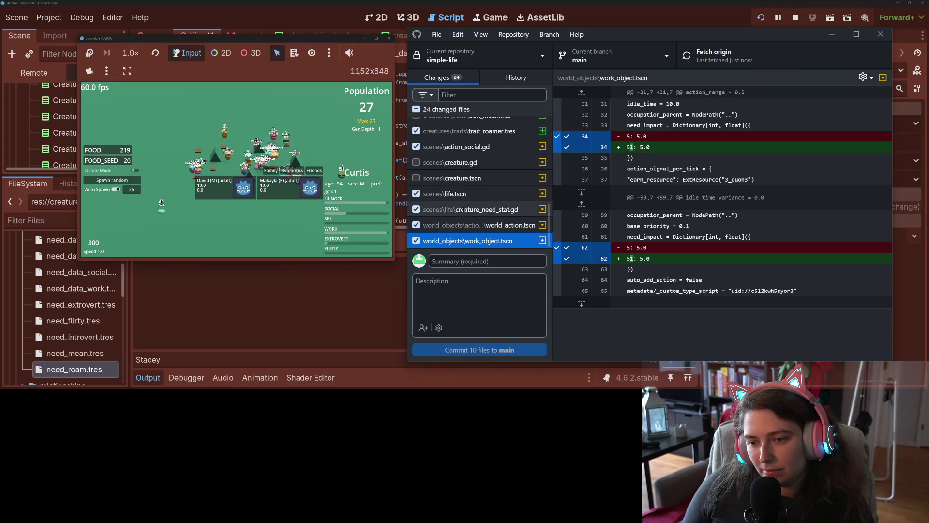
- Recheck the world_action.tscn, creature_need_stat.gd and life.tscn diffs
click(463, 225)
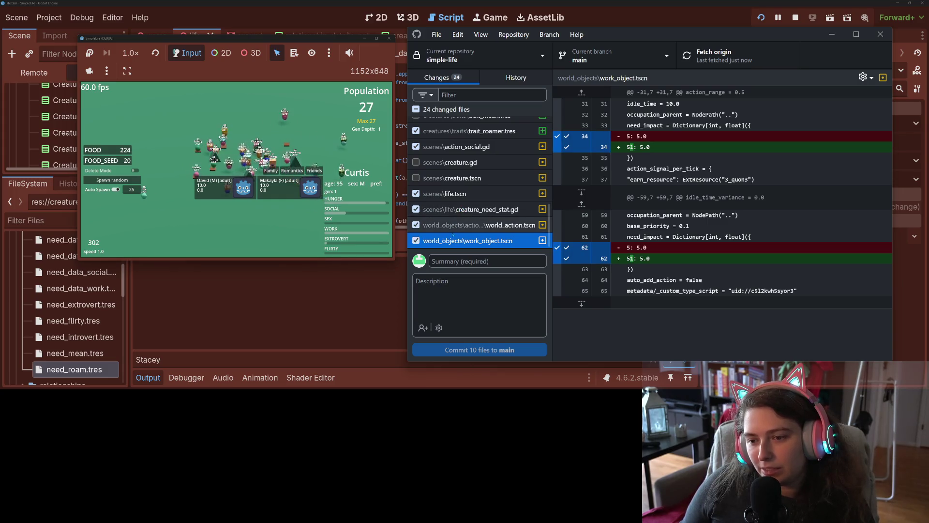
click(454, 211)
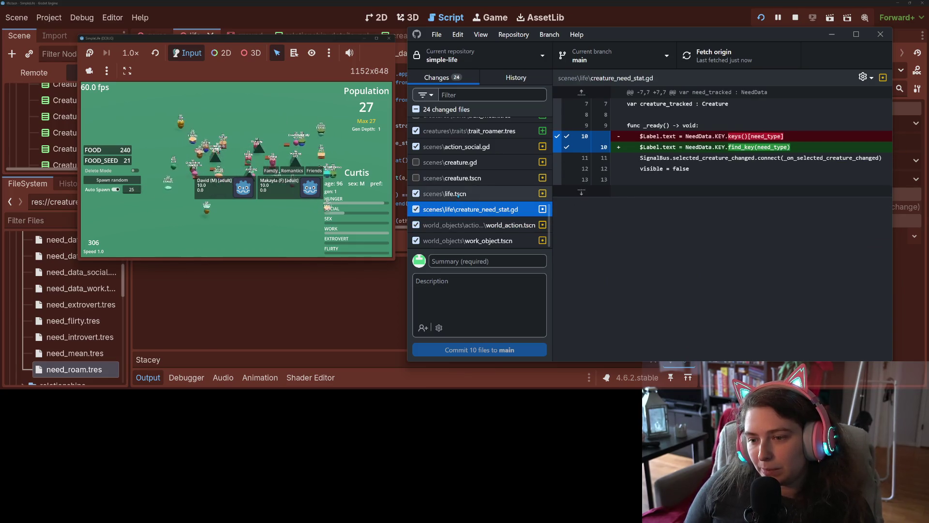
click(457, 194)
scroll(627, 257, down, 4)
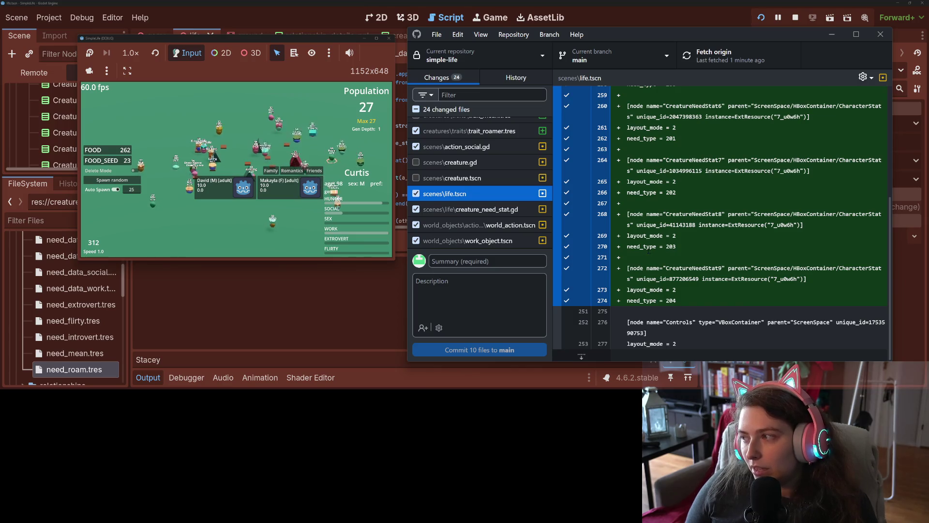
scroll(582, 246, up, 4)
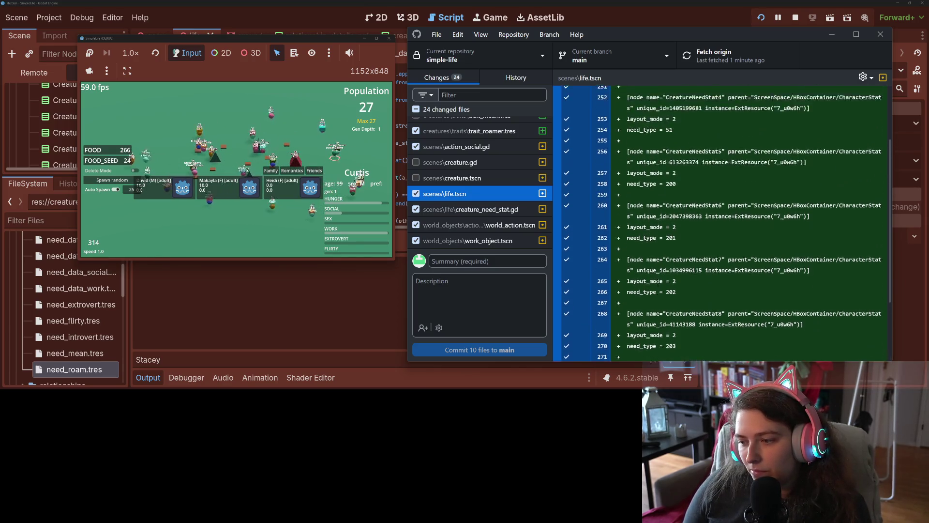
- Include creature.tscn in the commit, read its diff, and enlarge the running game
click(487, 179)
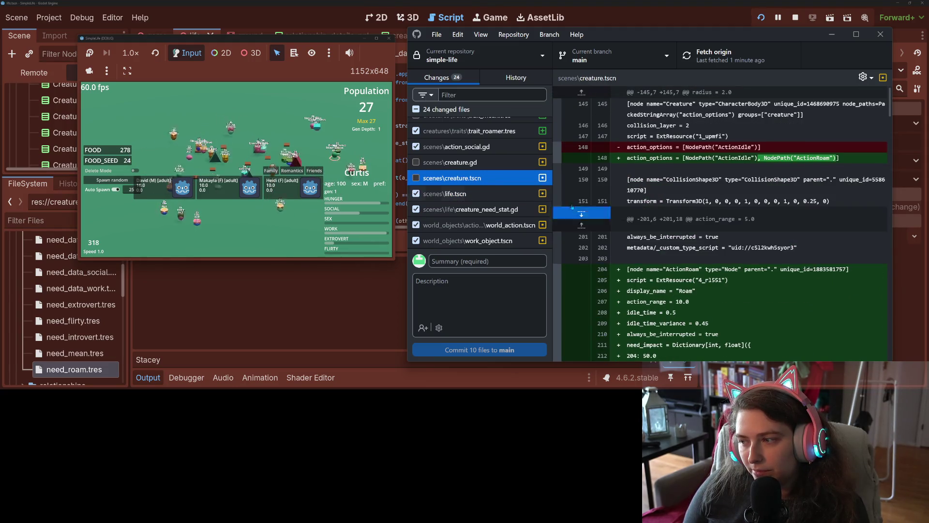
click(415, 178)
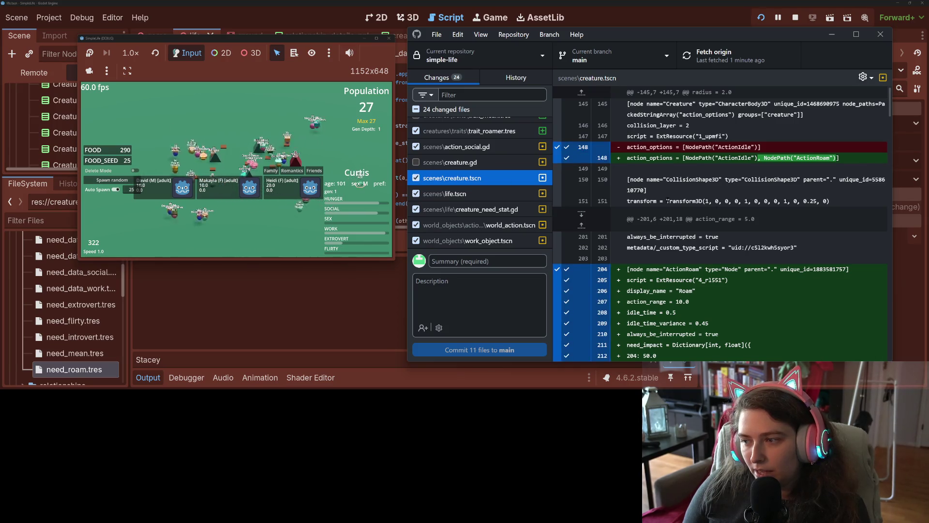
scroll(721, 222, down, 1)
scroll(695, 236, down, 5)
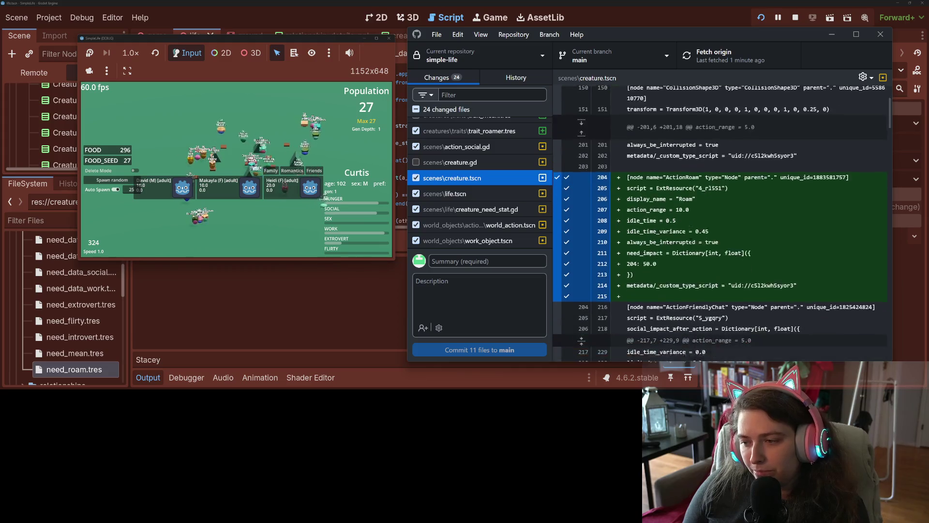
scroll(692, 238, down, 10)
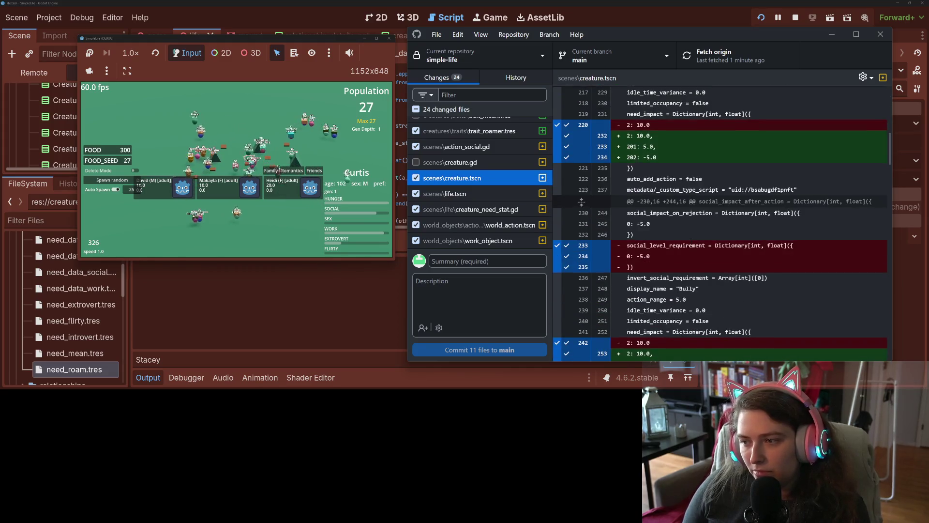
scroll(692, 237, down, 15)
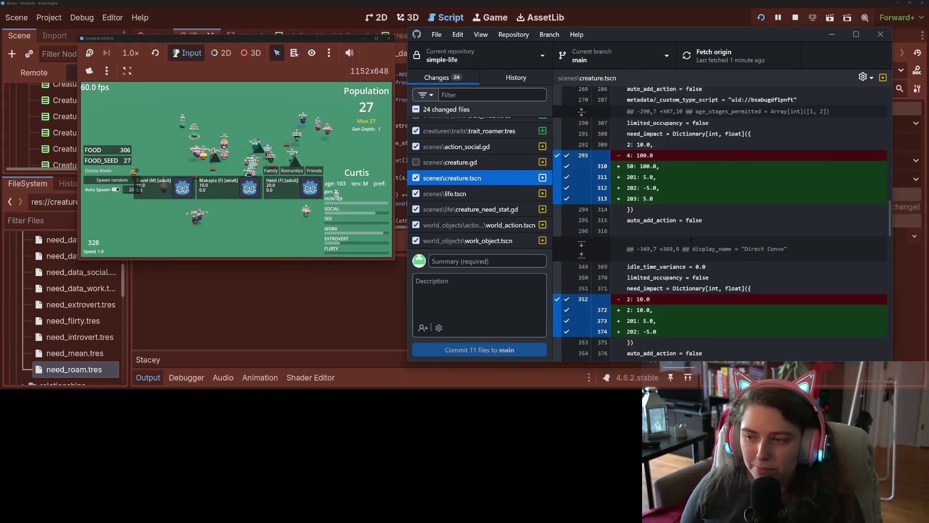
scroll(690, 240, down, 6)
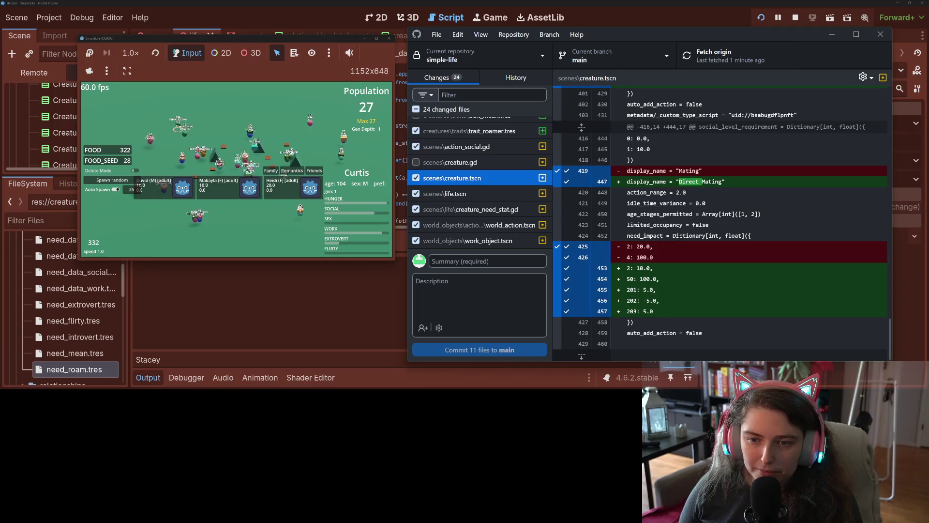
click(376, 38)
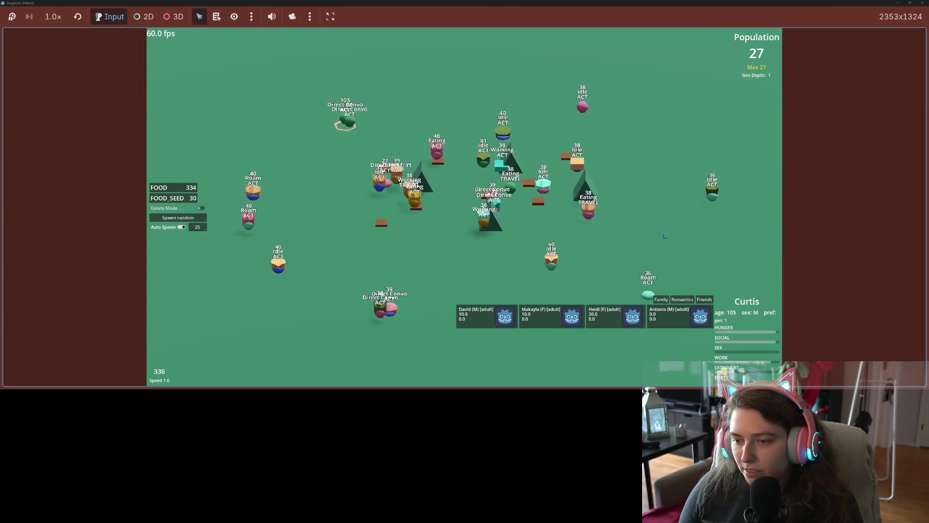
- Inspect two creatures' needs and relationships, then run the simulation at 4x, 2x, 4x, 8x and back to 1x
click(554, 262)
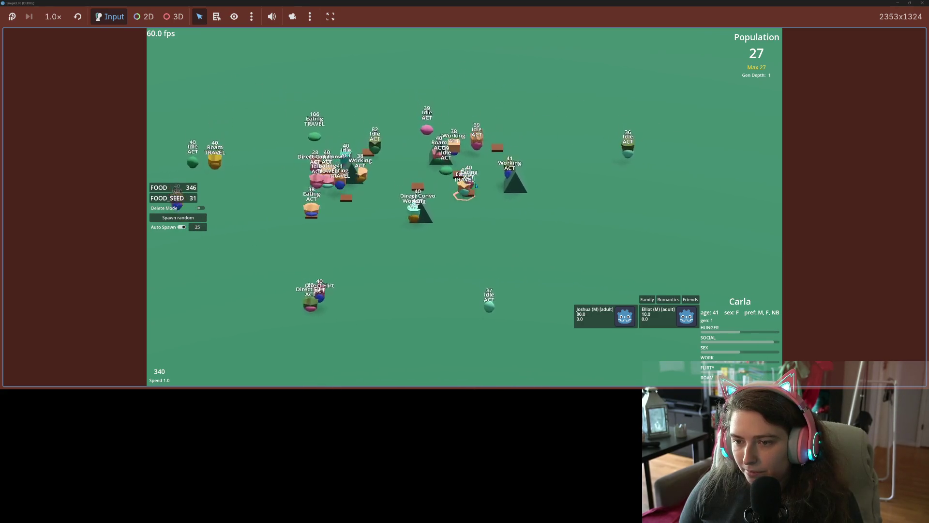
click(485, 172)
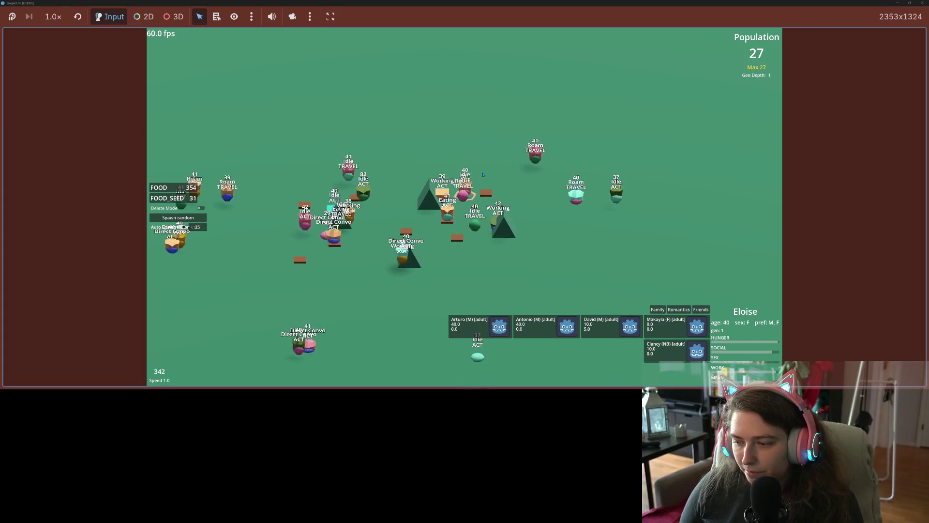
key(4)
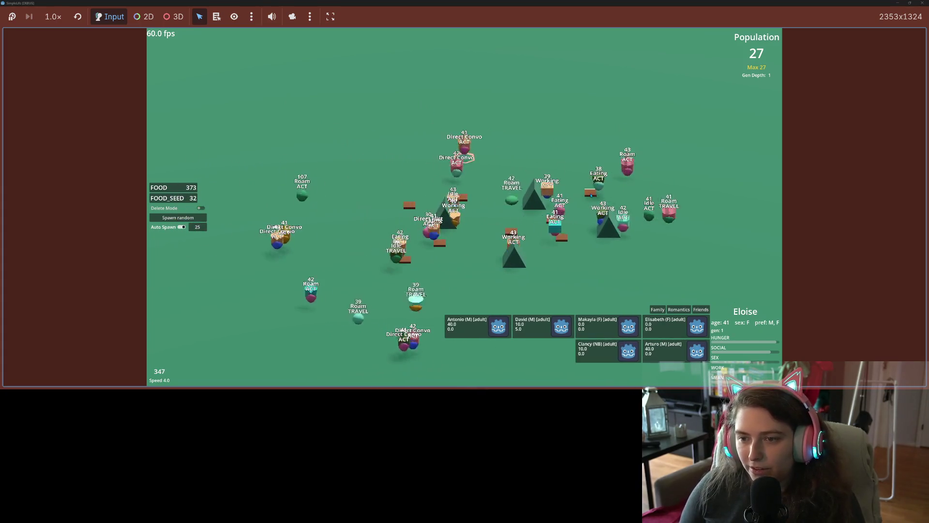
key(2)
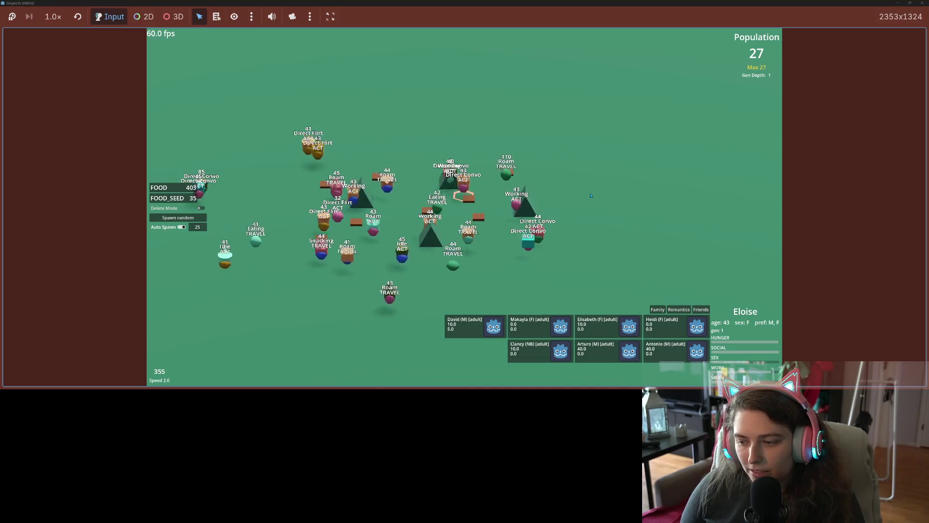
key(4)
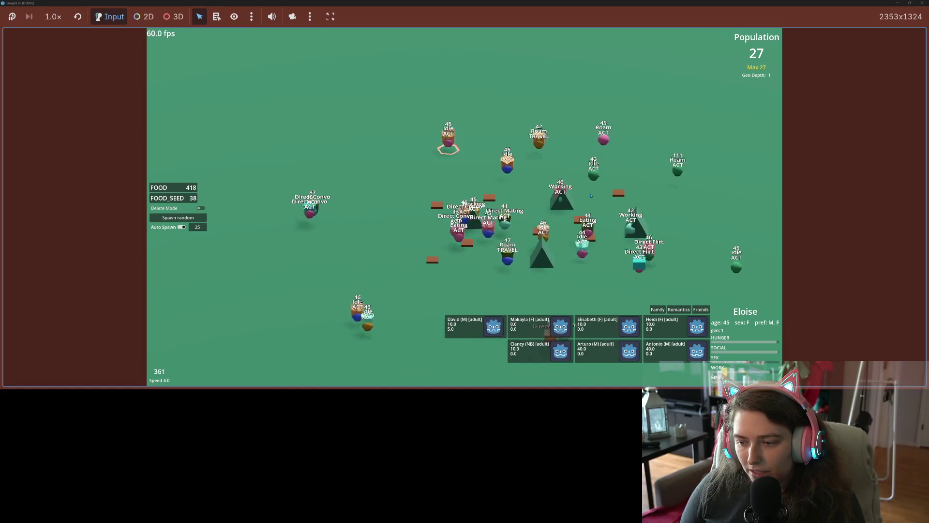
key(8)
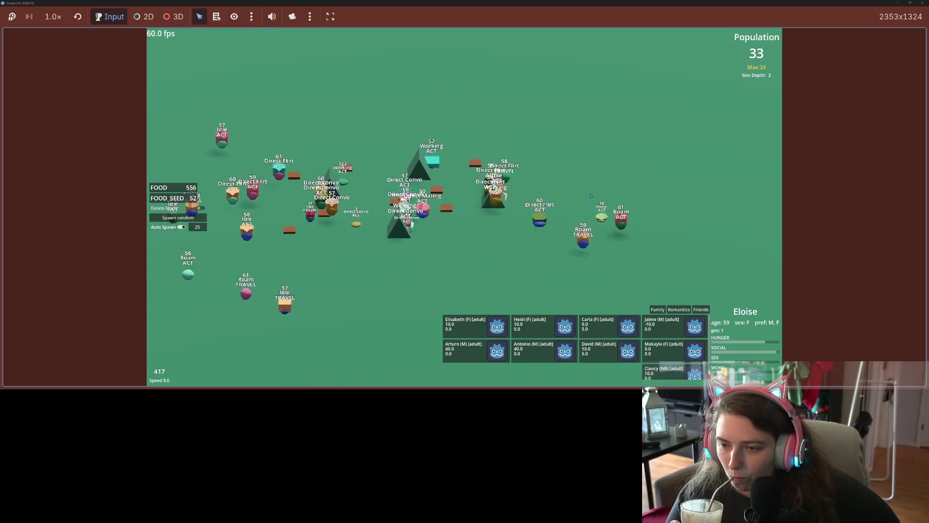
key(1)
- Keep varying the simulation speed between 1x, 2x and 4x, ending at normal speed
key(2)
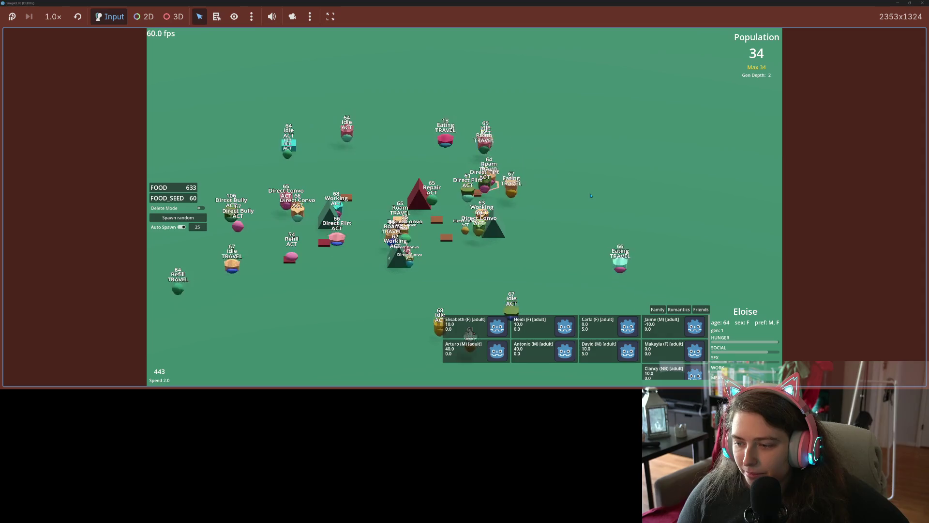
key(4)
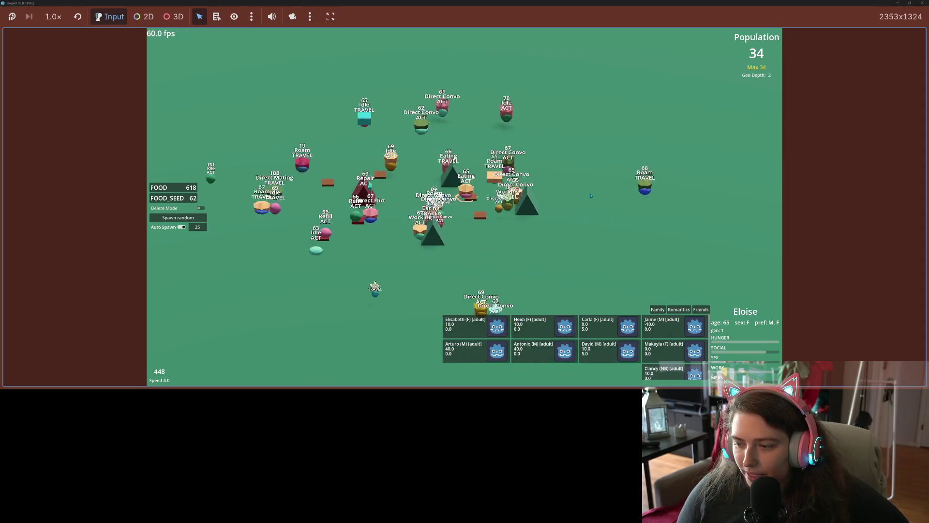
key(1)
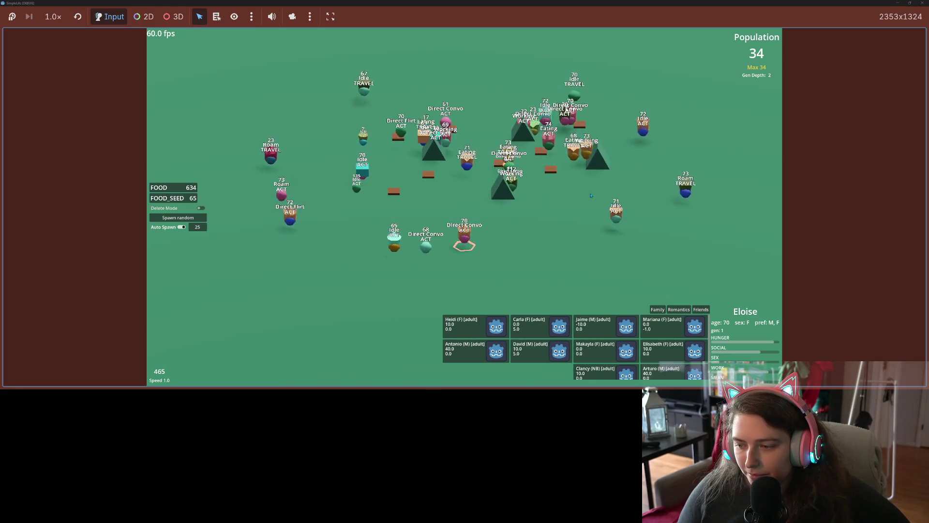
key(1)
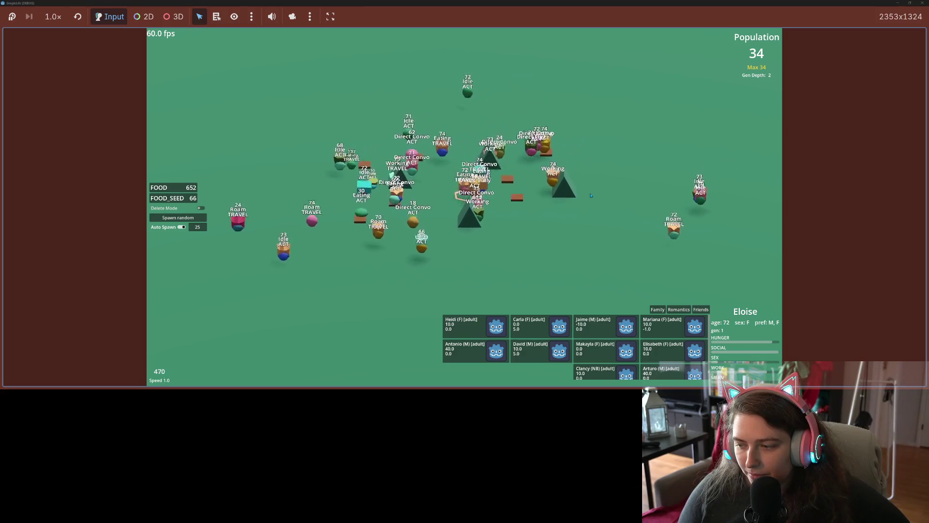
key(4)
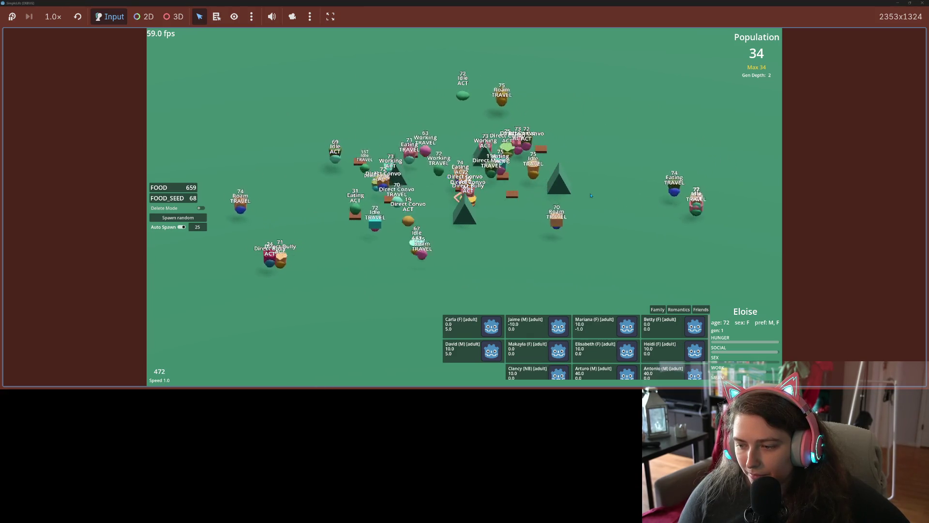
key(1)
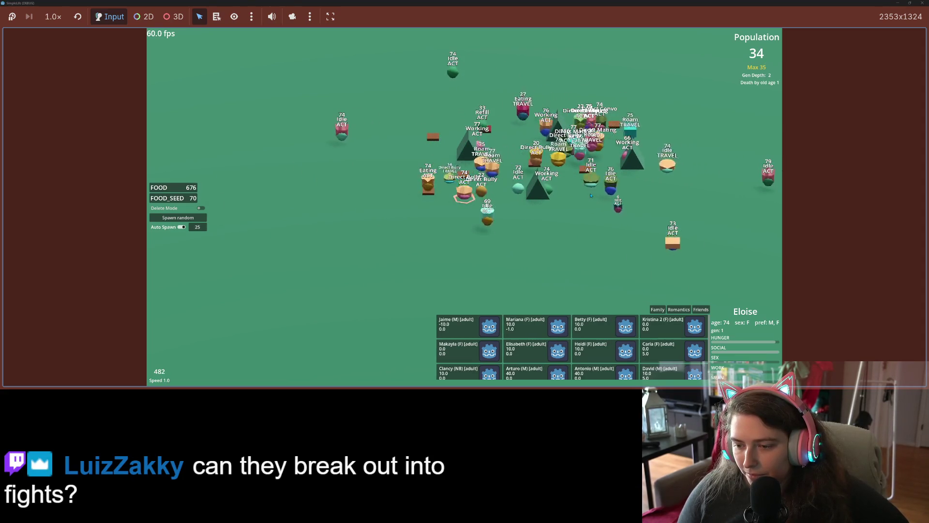
key(2)
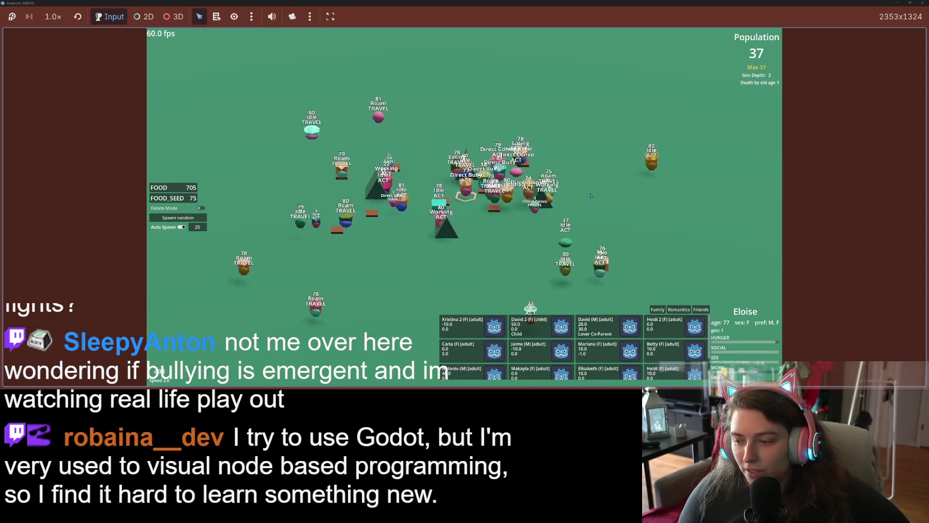
key(1)
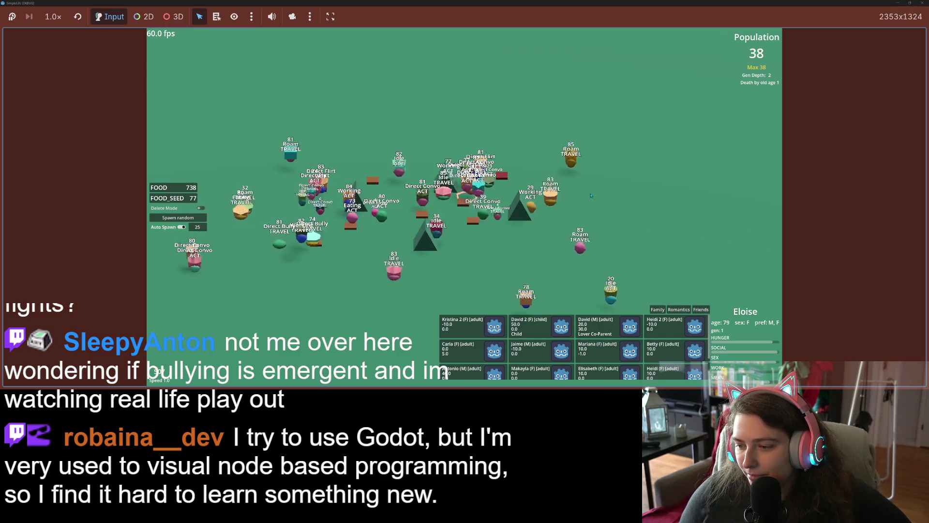
- Hide the creatures' state labels, speed up to 2x then 4x, and shrink the game window to the left
key(l)
key(2)
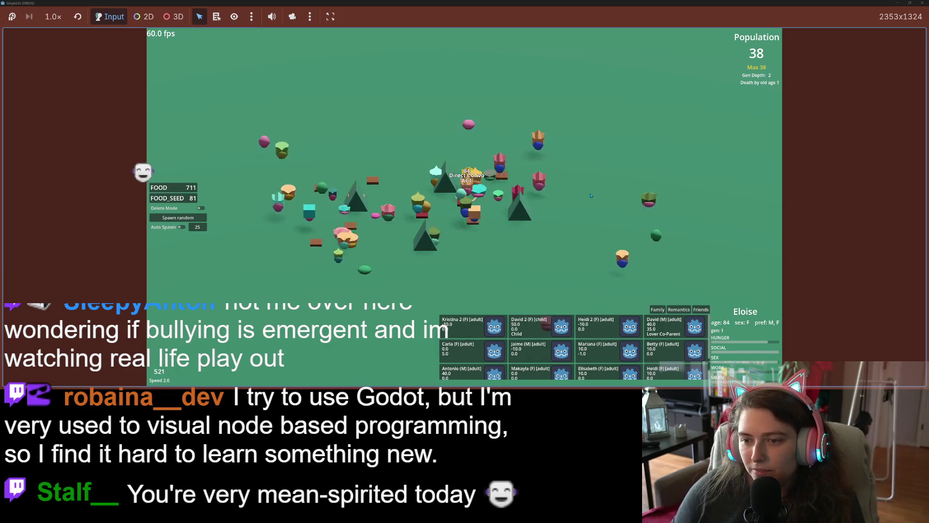
key(4)
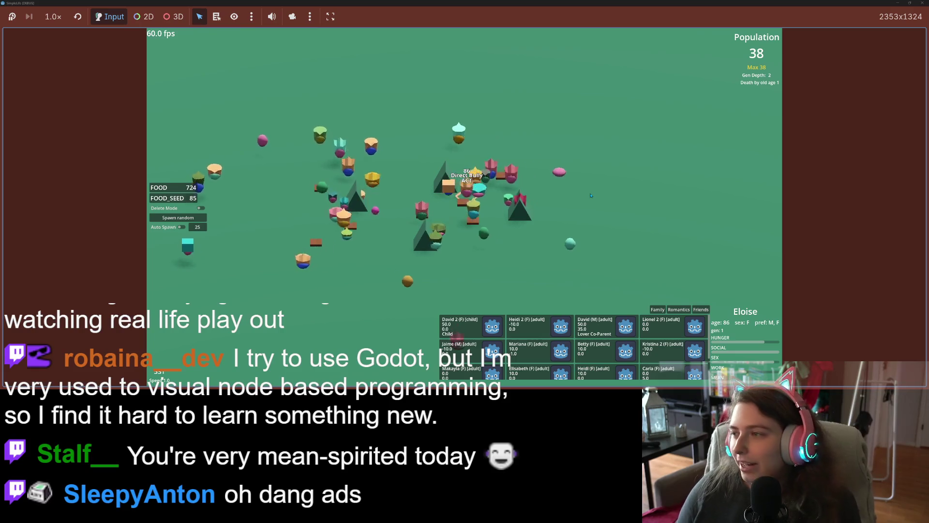
mouse_move(591, 3)
mouse_down()
mouse_move(634, 87)
mouse_move(341, 102)
mouse_move(288, 72)
mouse_up()
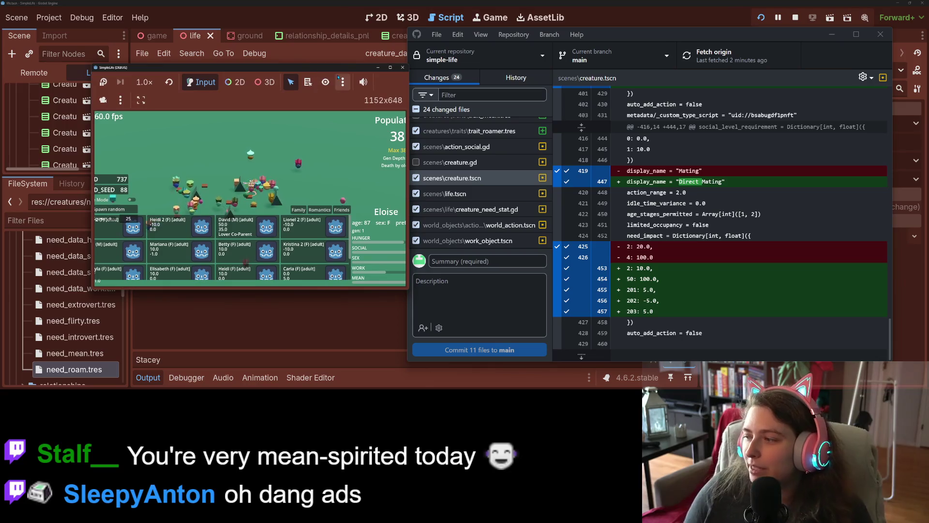
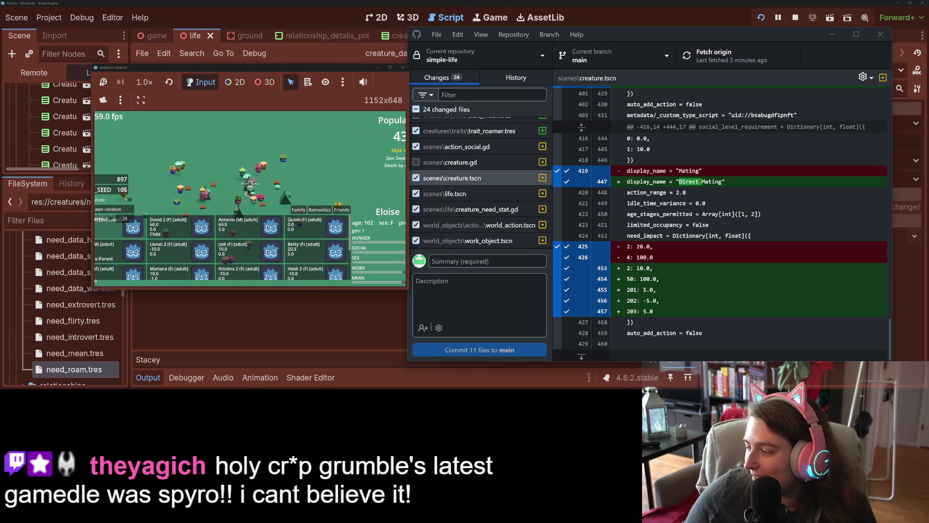
- Open Twitch in a new tab beside the Trello board and move the SimpleLife game window aside
click(37, 7)
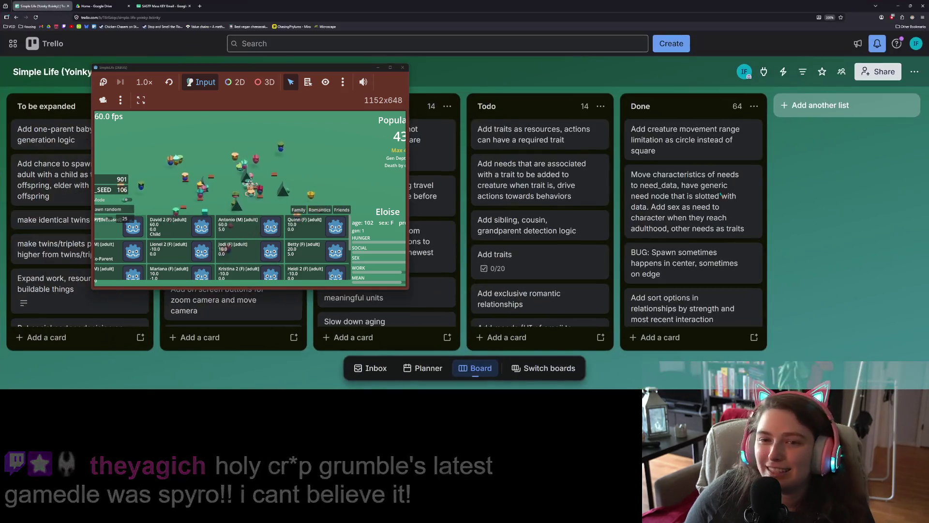
click(64, 27)
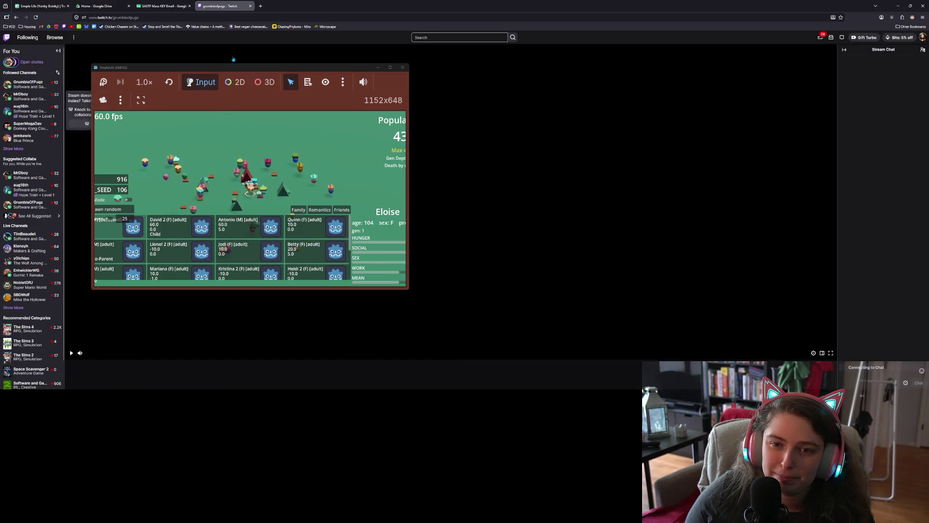
mouse_move(221, 70)
mouse_down()
mouse_move(645, 178)
mouse_move(661, 355)
mouse_up()
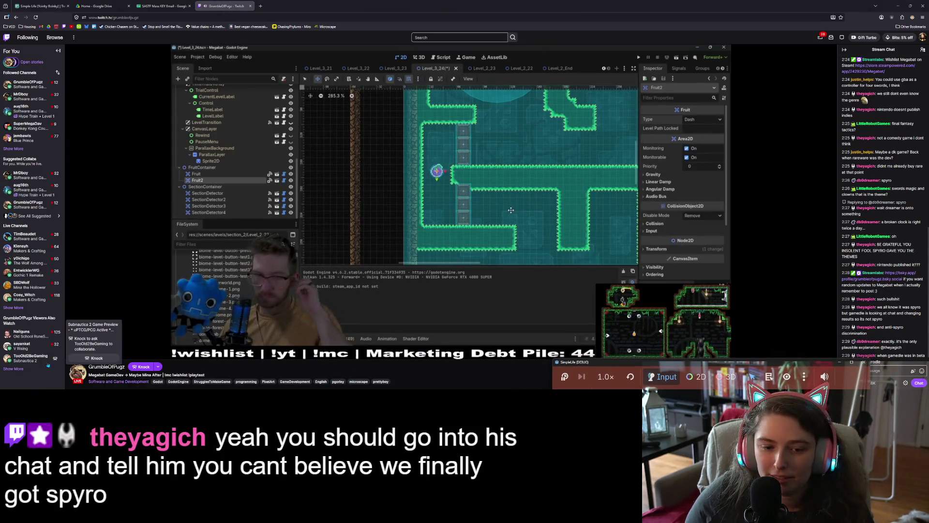
- Shift the game window left and send 'spyro' in the stream chat
drag(661, 361, 534, 348)
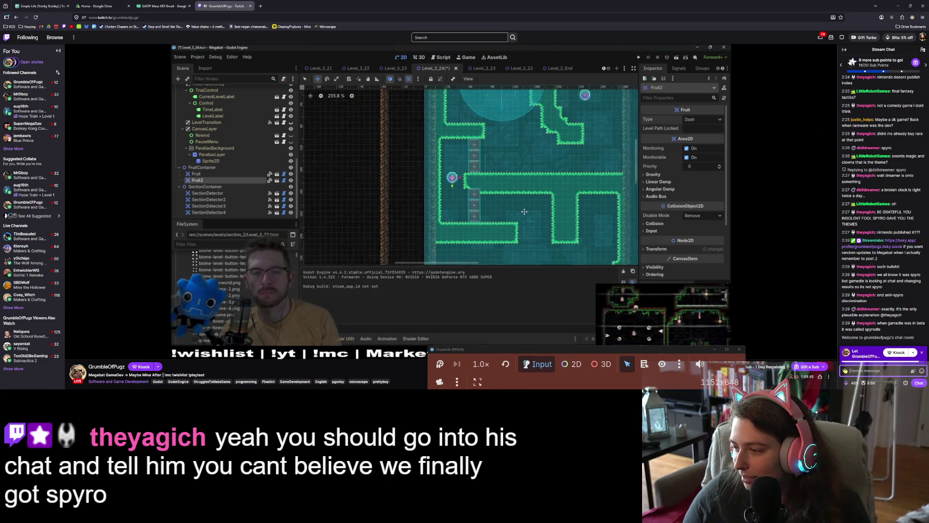
text(spy)
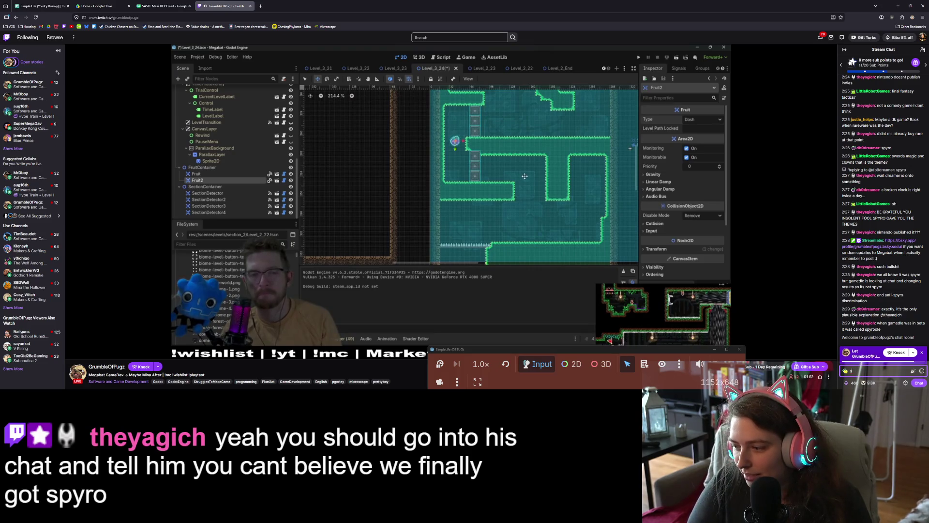
text(ro)
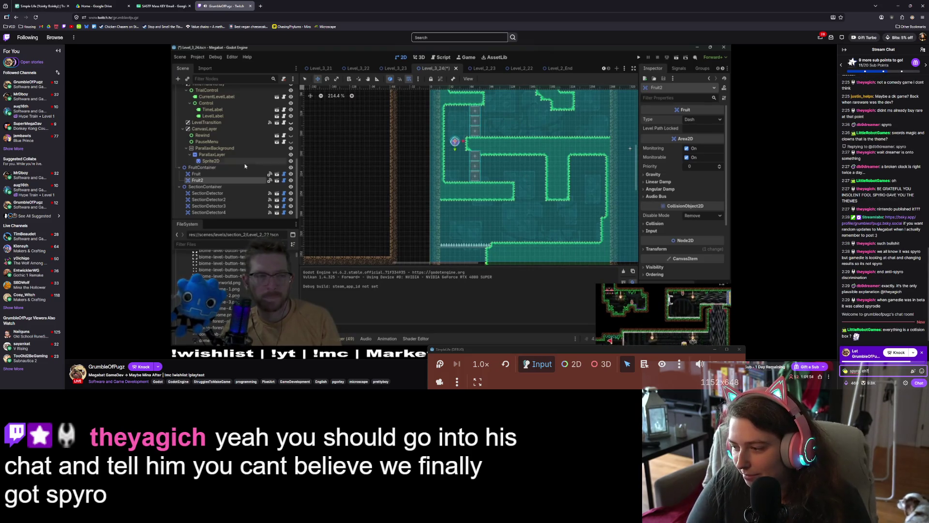
key(Return)
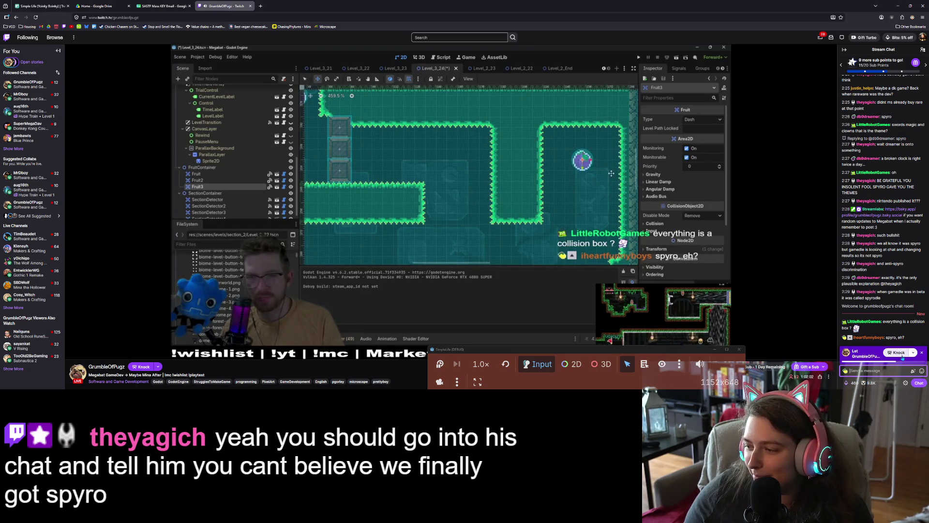
- Redeem the 'Make me market my game' channel reward from Power-ups & Rewards
click(863, 383)
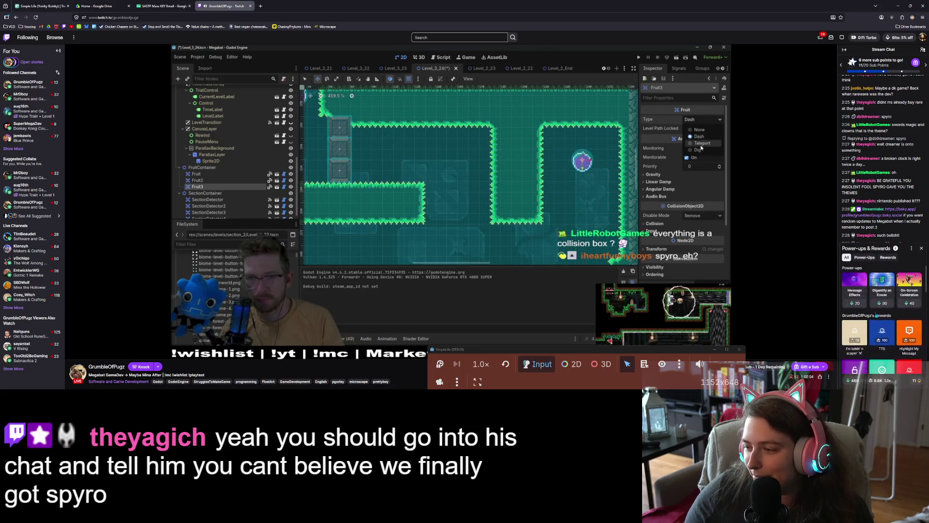
scroll(894, 334, down, 2)
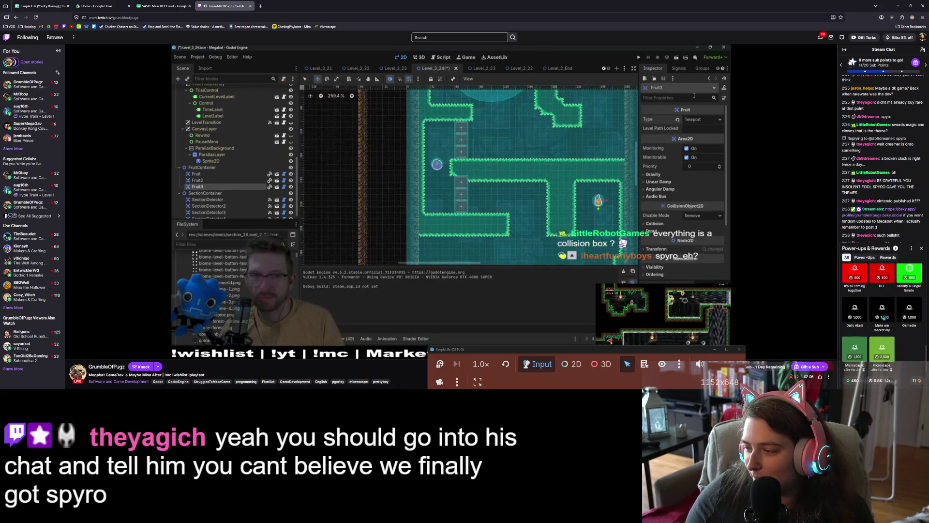
click(882, 310)
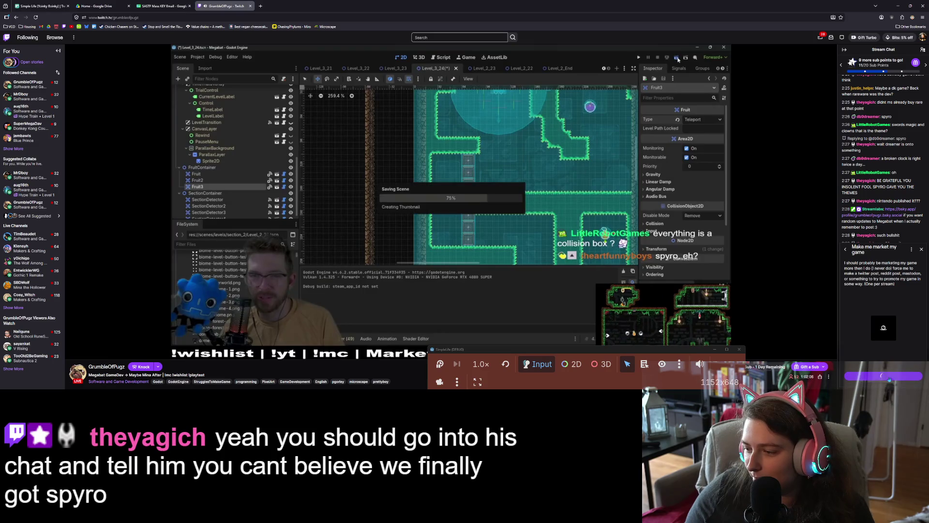
click(887, 377)
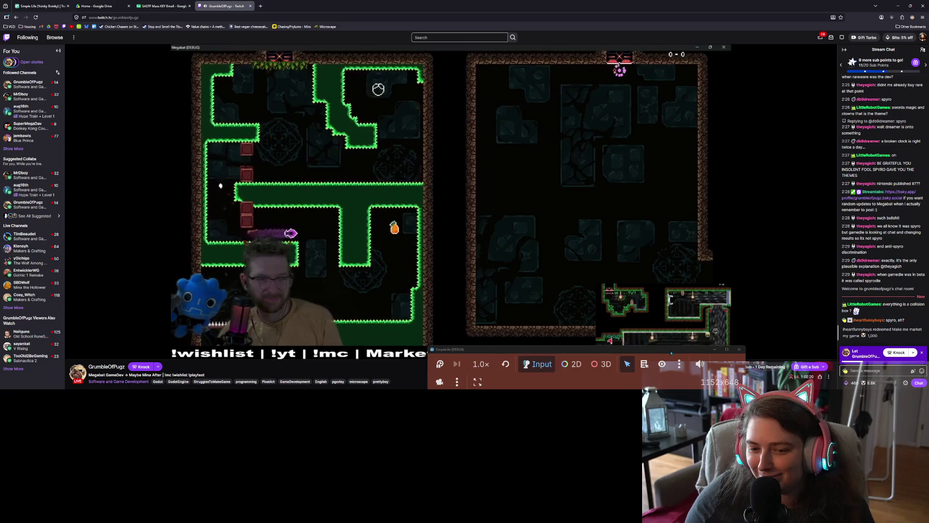
- Send 'yea' and a goodbye message in the stream chat
mouse_move(508, 311)
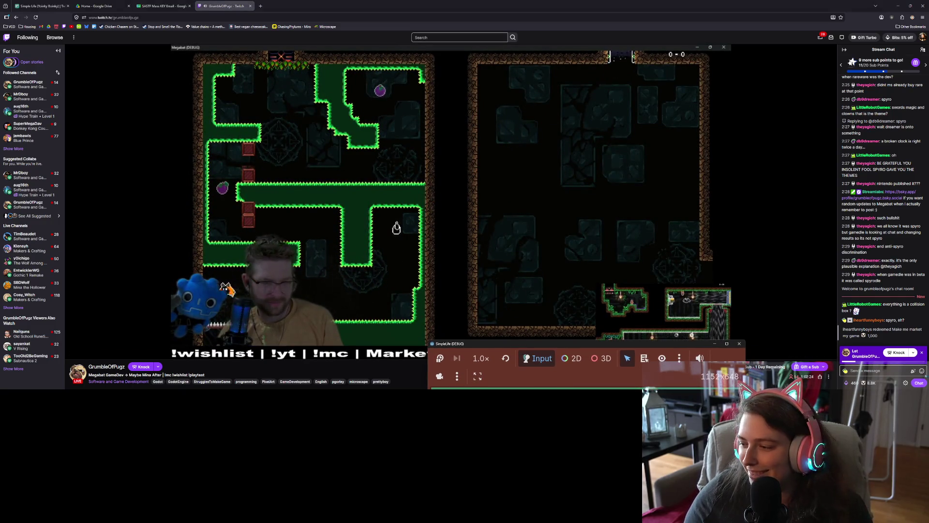
text(yea)
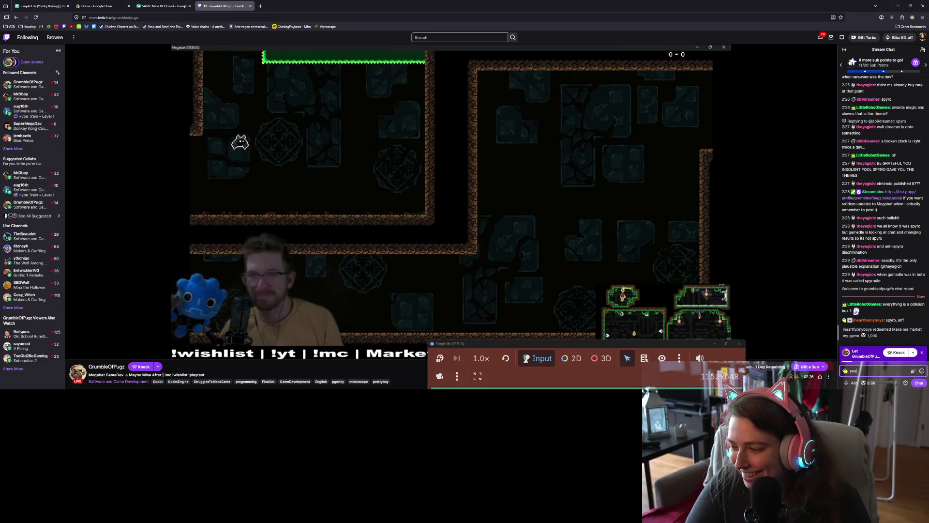
key(Return)
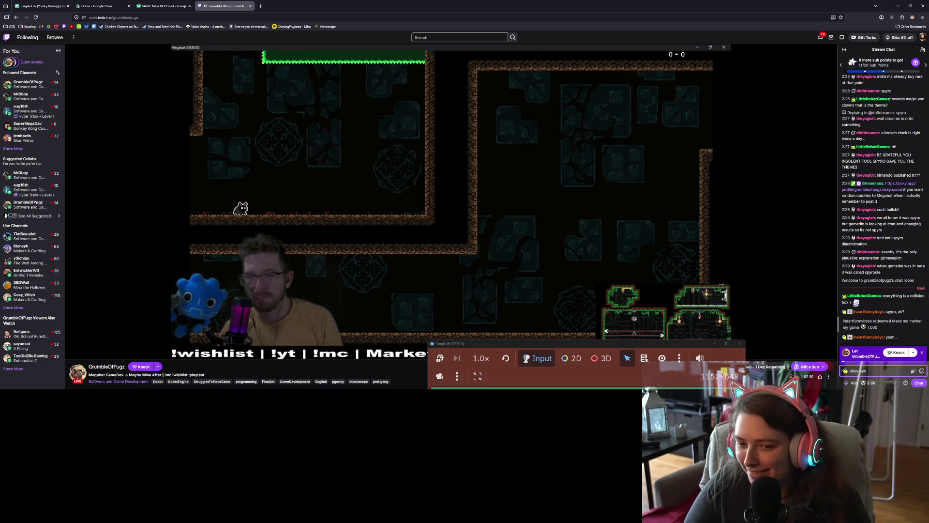
key(Return)
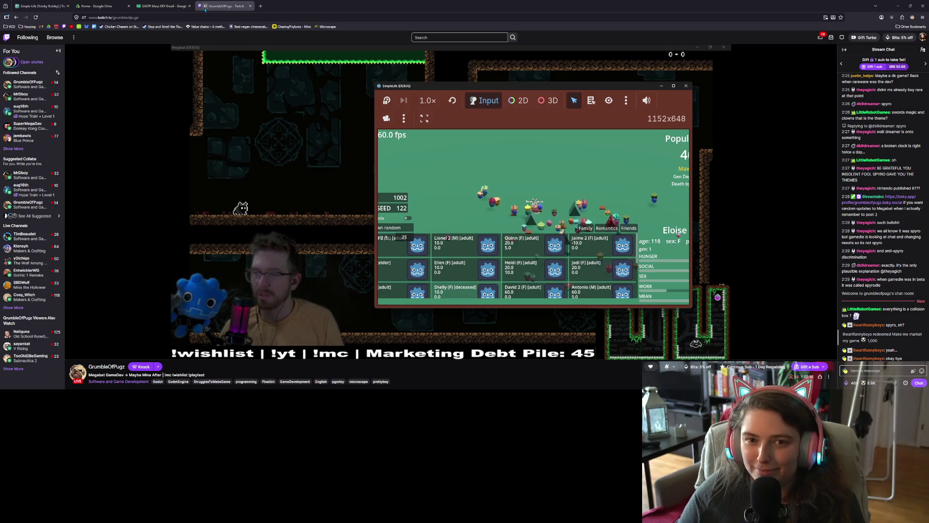
- Send 'sorry for your loss' and 'okay bye again' in chat, then return to the Trello board
click(871, 370)
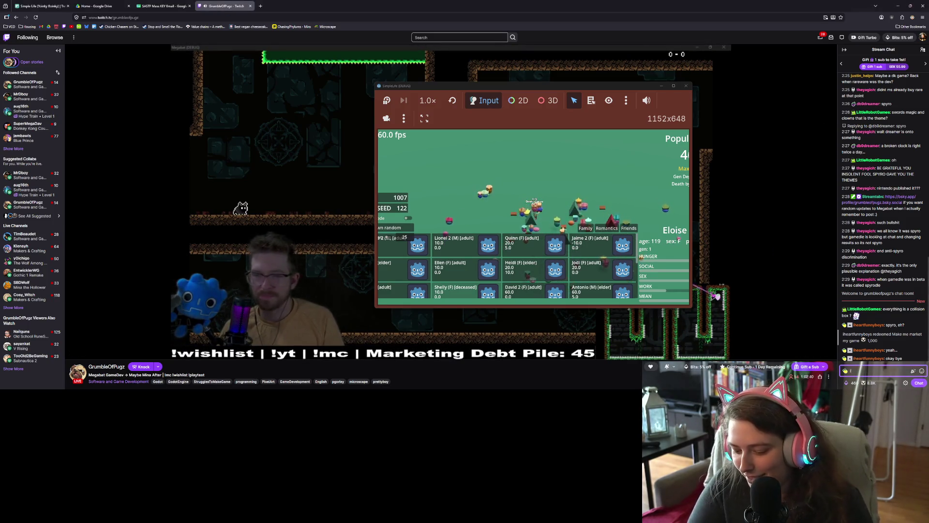
text('m sorry)
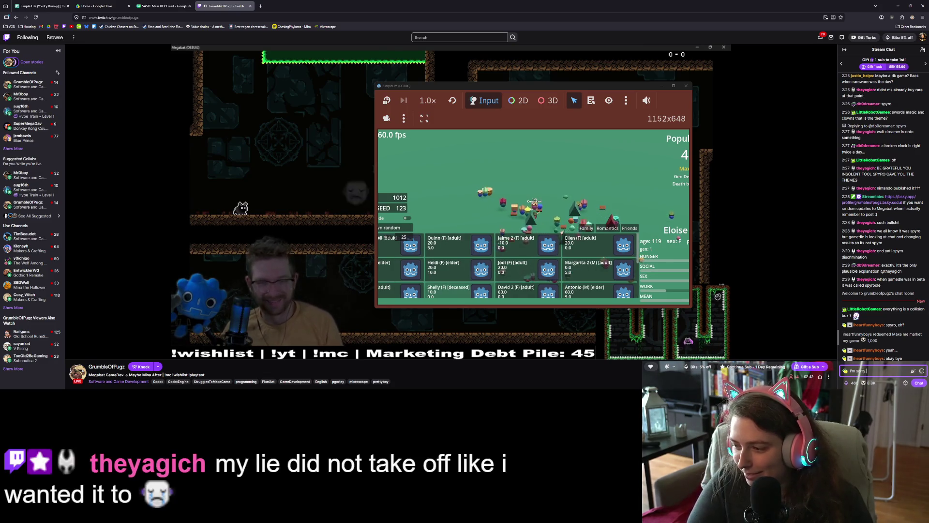
text( for your loss)
key(Return)
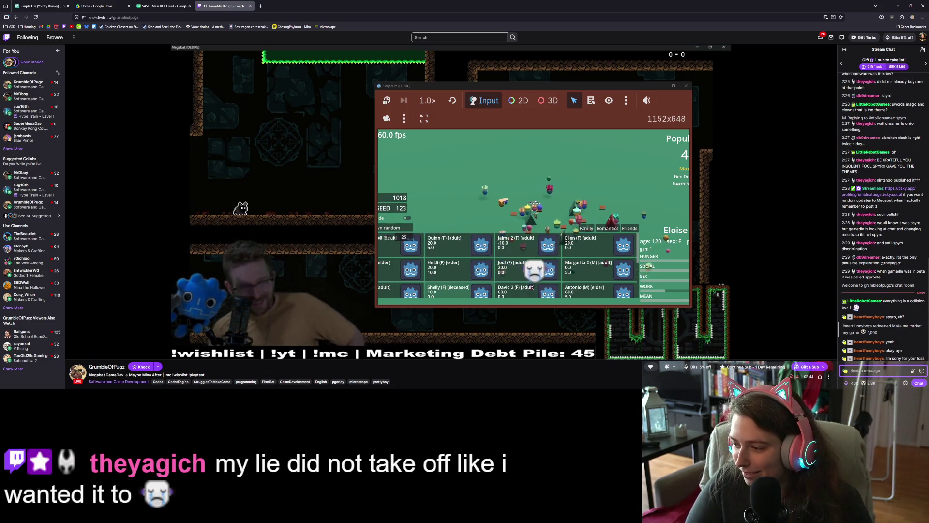
text(okay bye again)
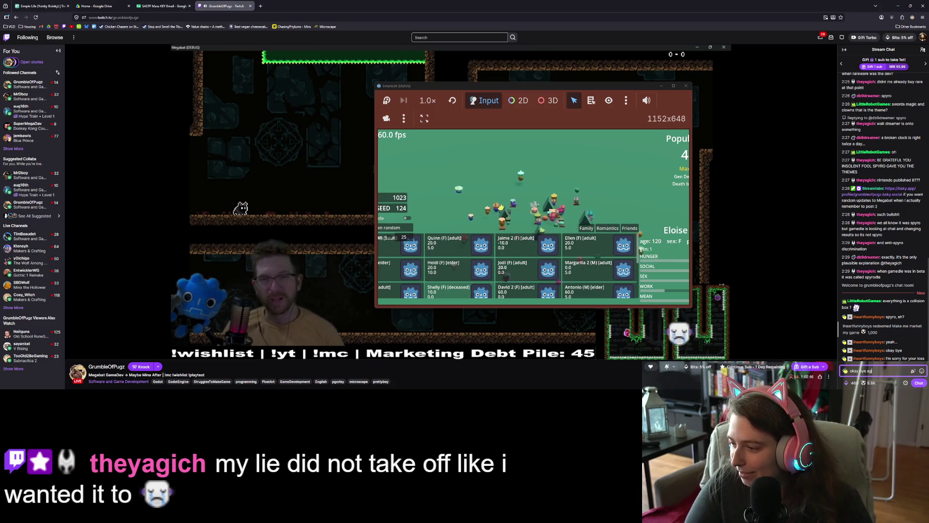
key(Return)
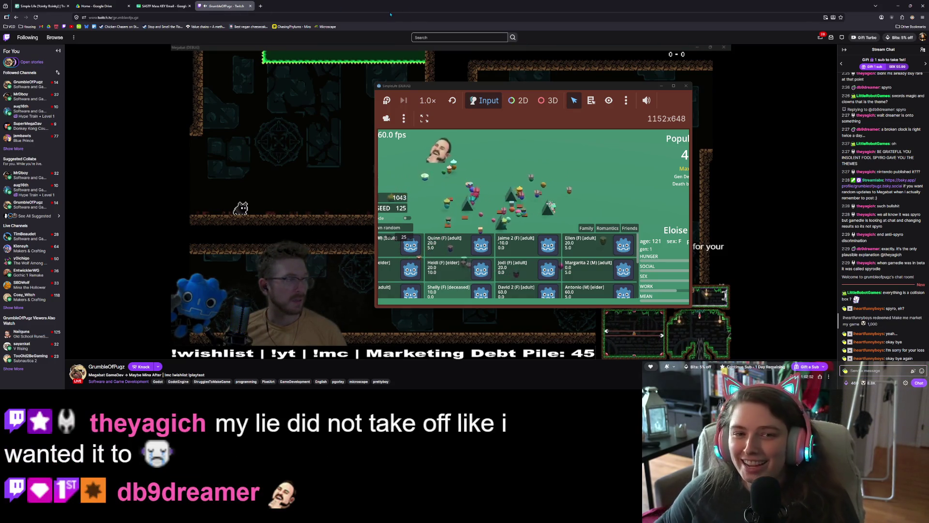
click(26, 5)
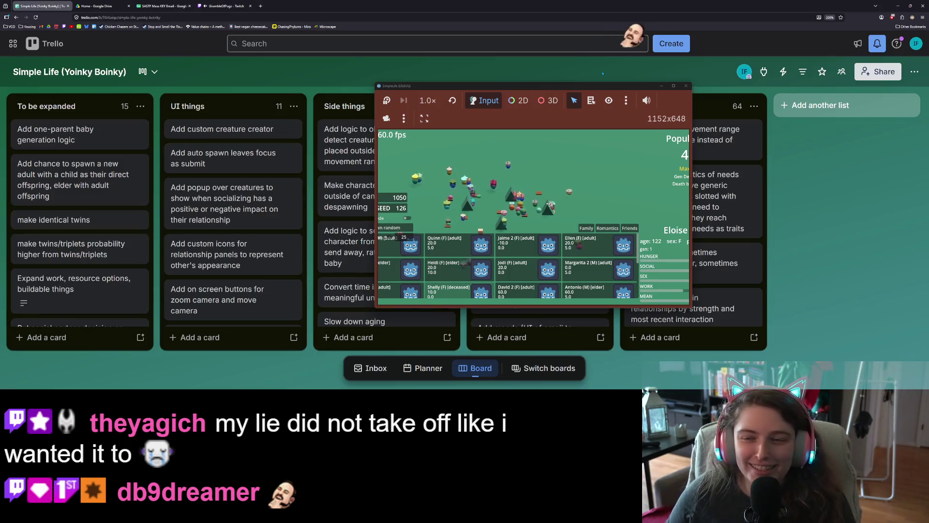
- Maximize and restore the SimpleLife window, then return to Twitch with the game moved lower left
click(666, 86)
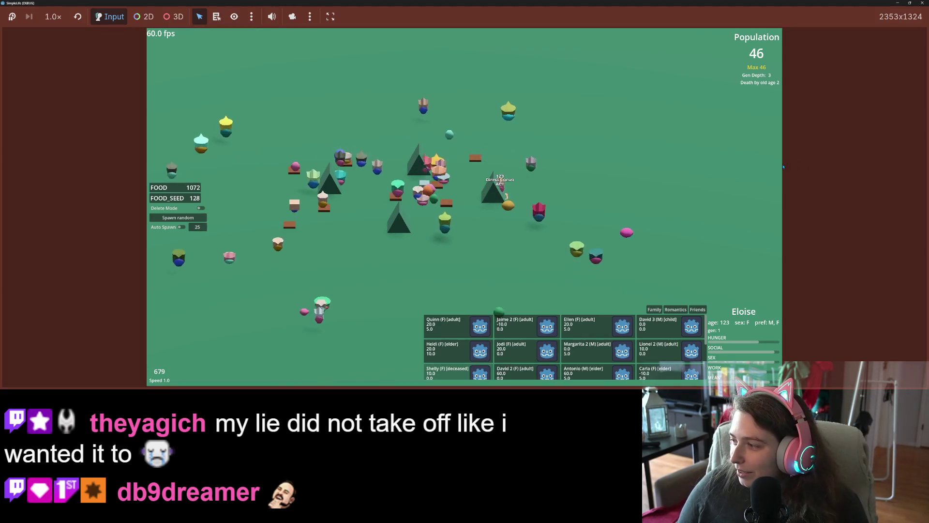
mouse_move(734, 4)
mouse_down()
mouse_move(422, 150)
mouse_move(352, 155)
mouse_up()
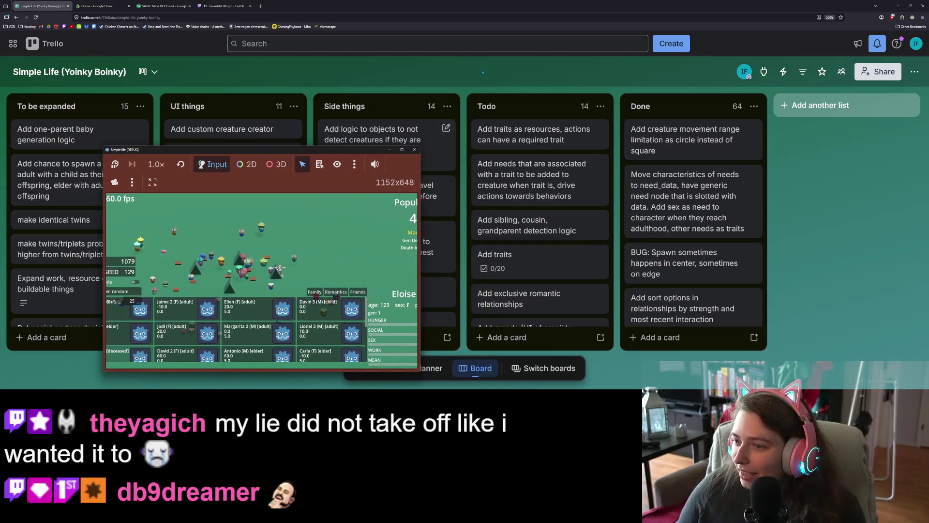
click(225, 5)
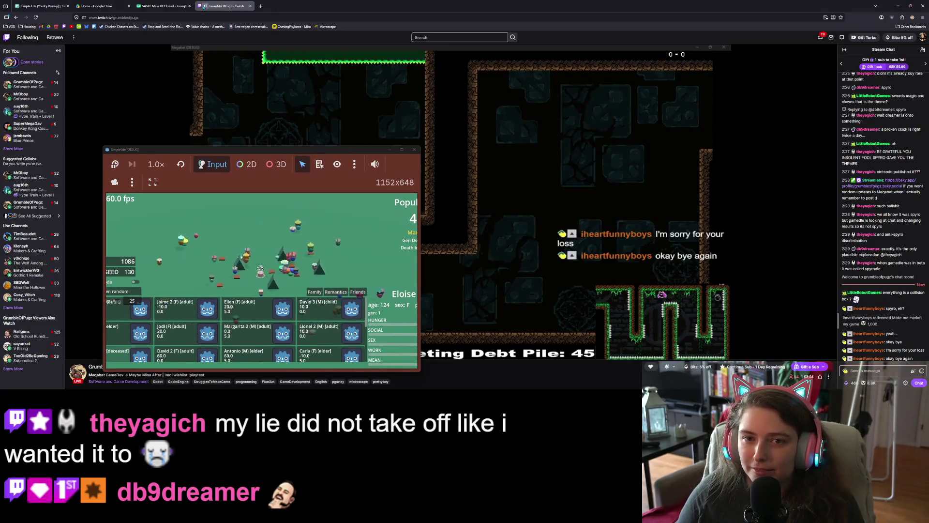
drag(261, 149, 168, 231)
- Ask 'Wait, was it not actually spyro?' in chat, then send two follow-ups naming who claimed it
click(871, 370)
text(Wait, was it not actually spy)
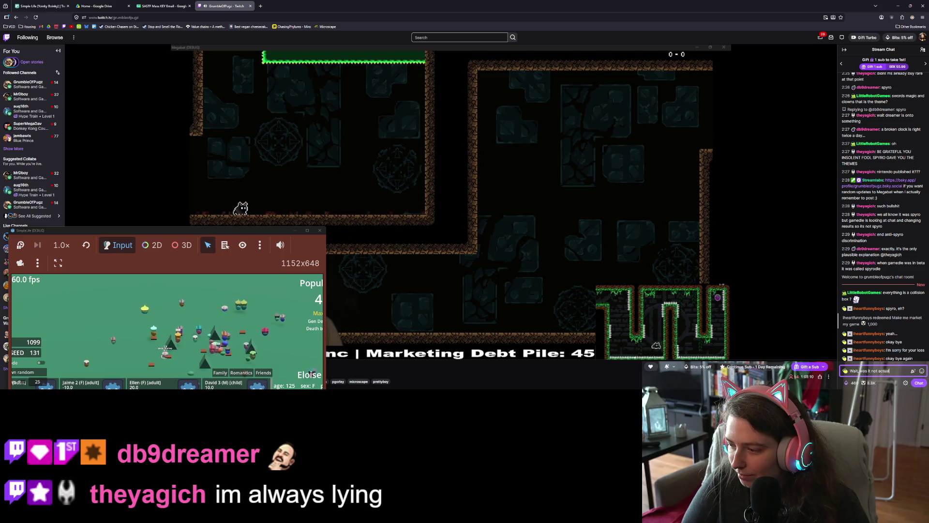
text(ro?)
key(Return)
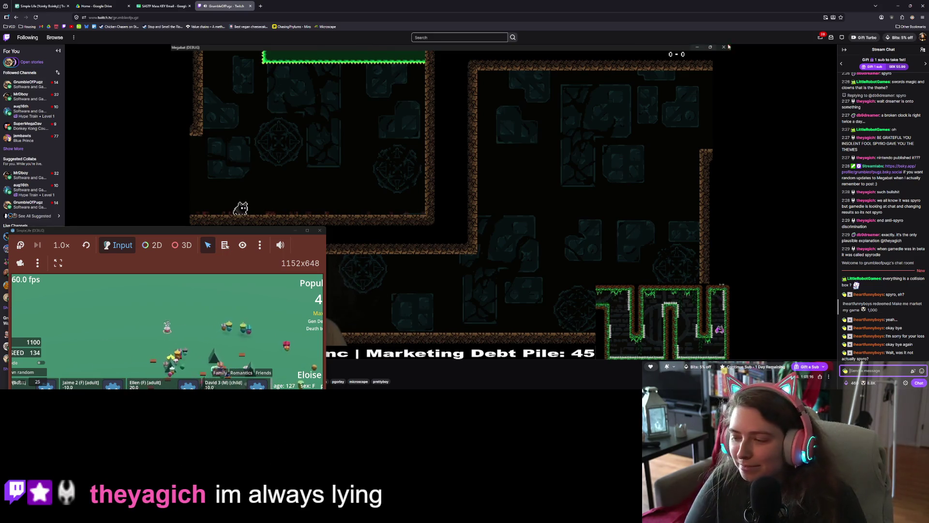
text(Yag told me)
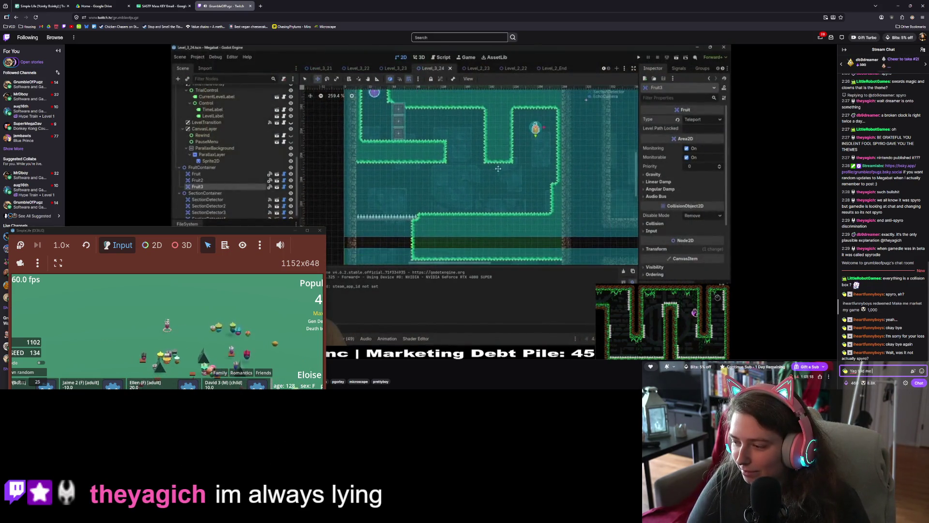
text( it was spry)
text(o)
key(Return)
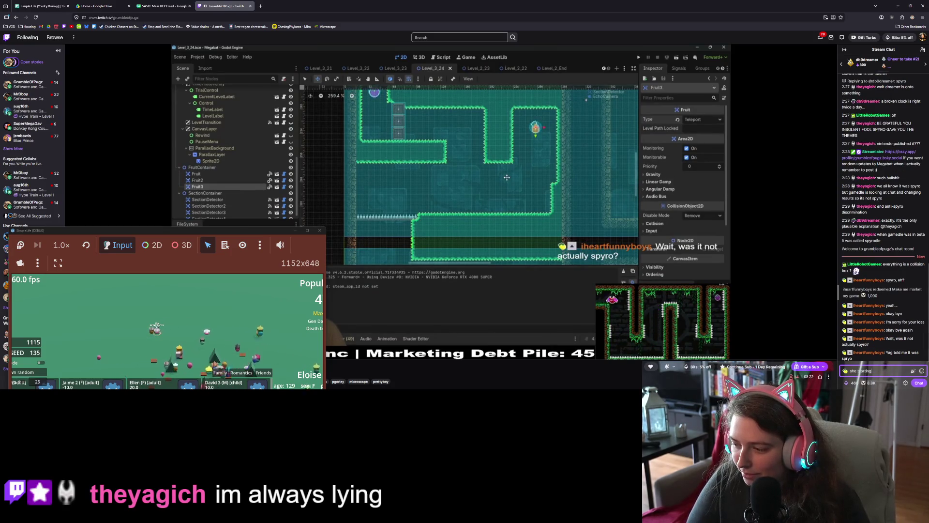
text(ish)
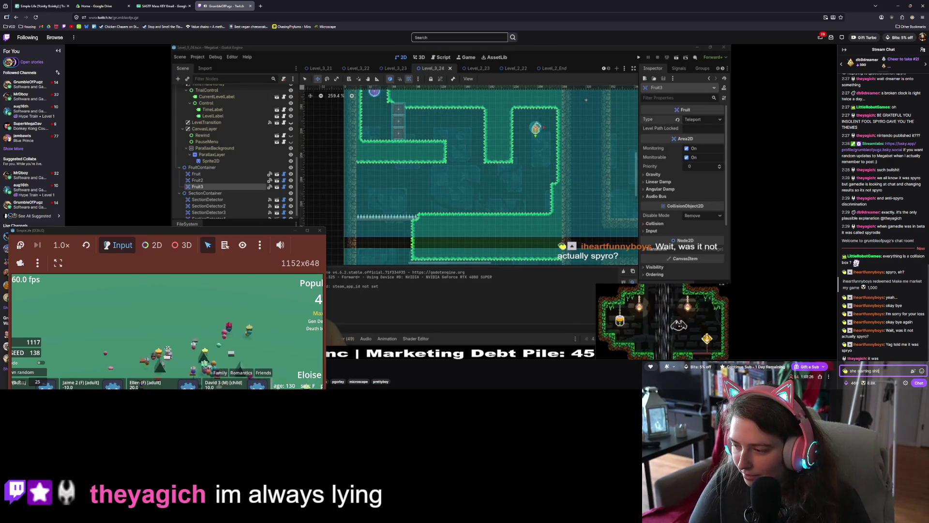
text(hit)
key(Return)
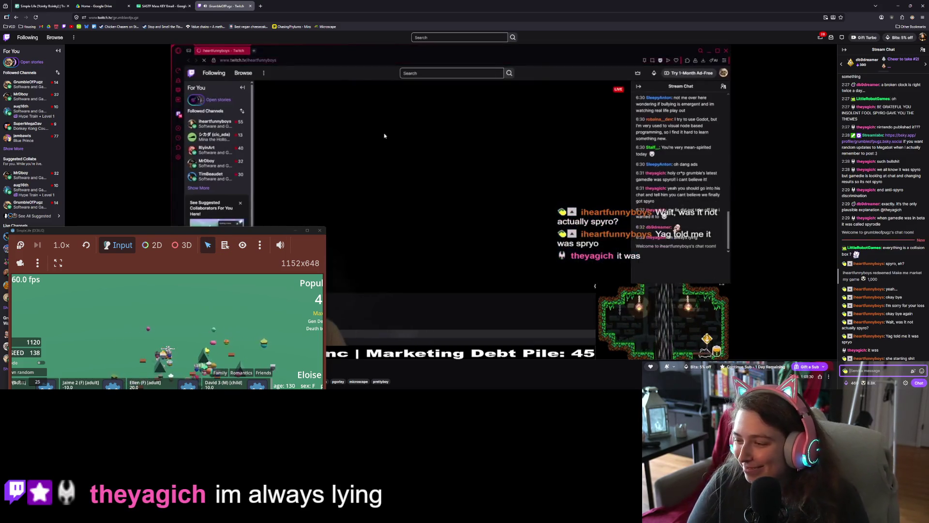
text(I have been ha)
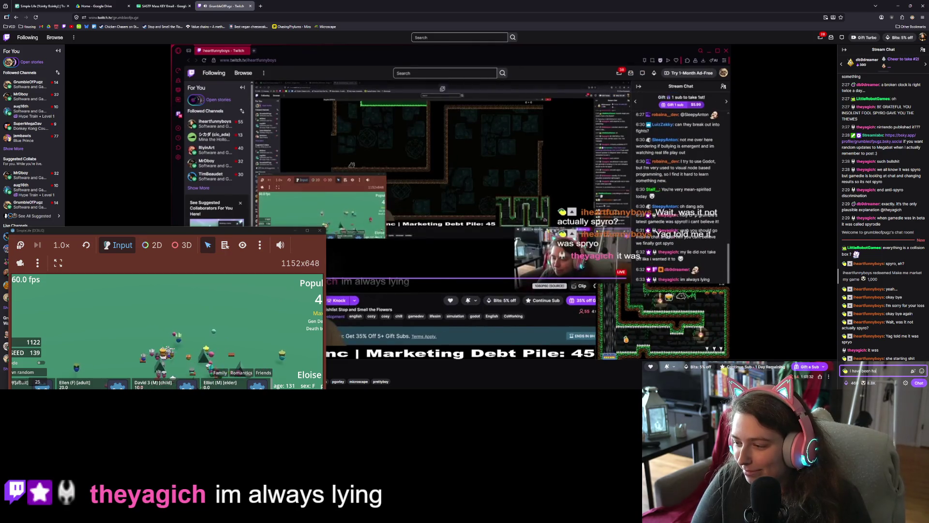
text(d!)
key(Return)
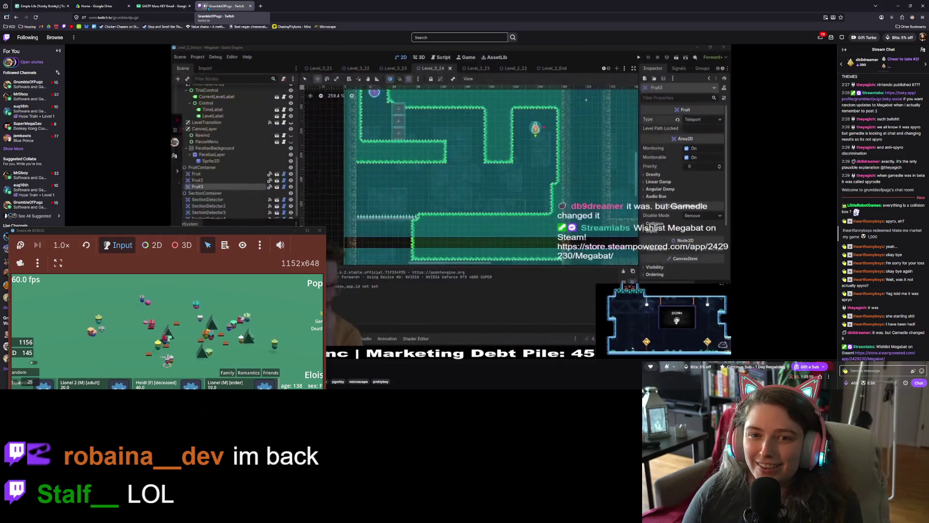
- Close the running SimpleLife game window and bring GitHub Desktop's pending changes forward
click(41, 6)
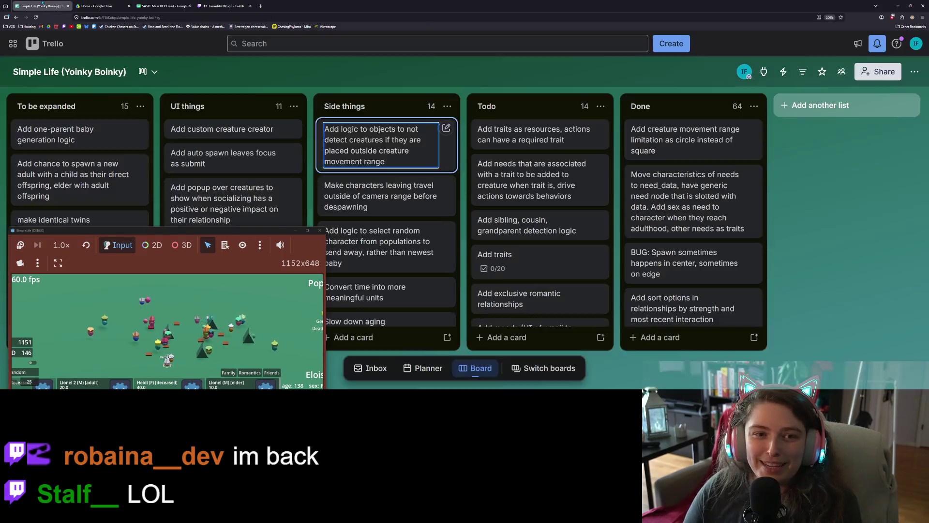
double_click(198, 231)
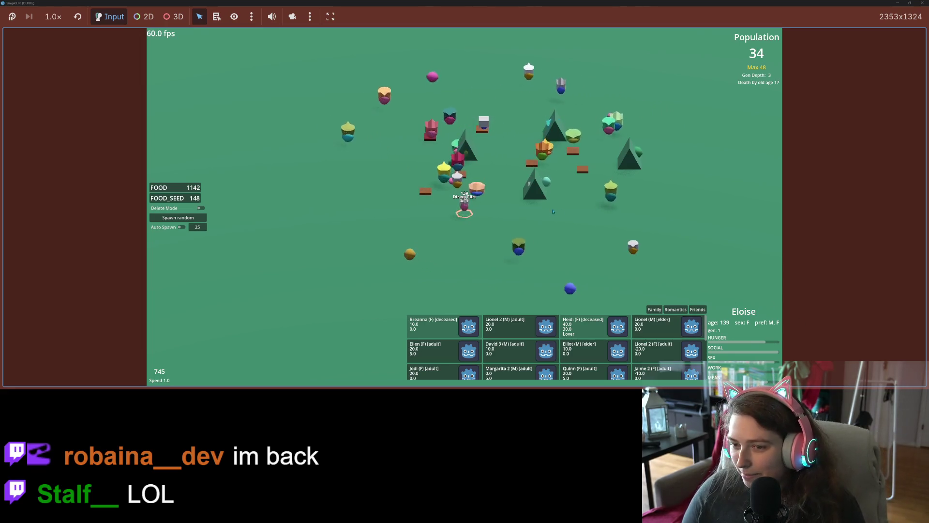
click(922, 2)
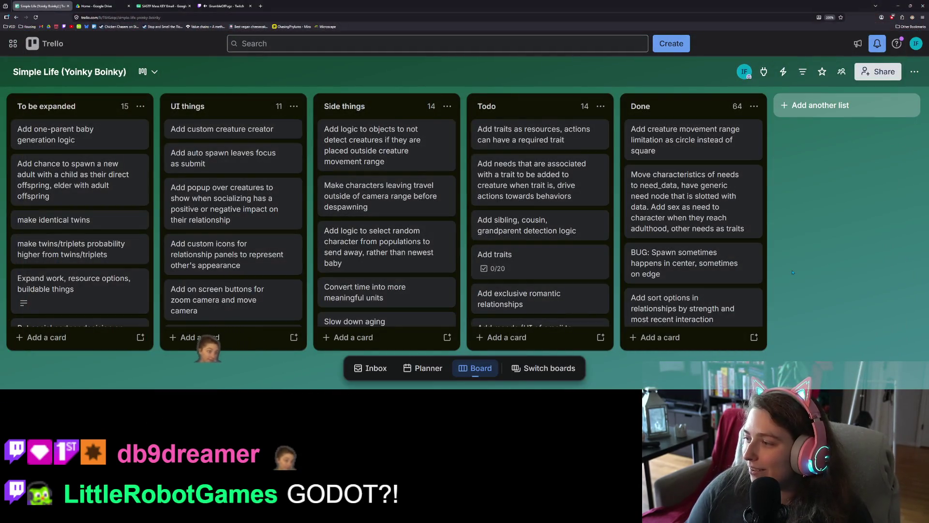
click(897, 6)
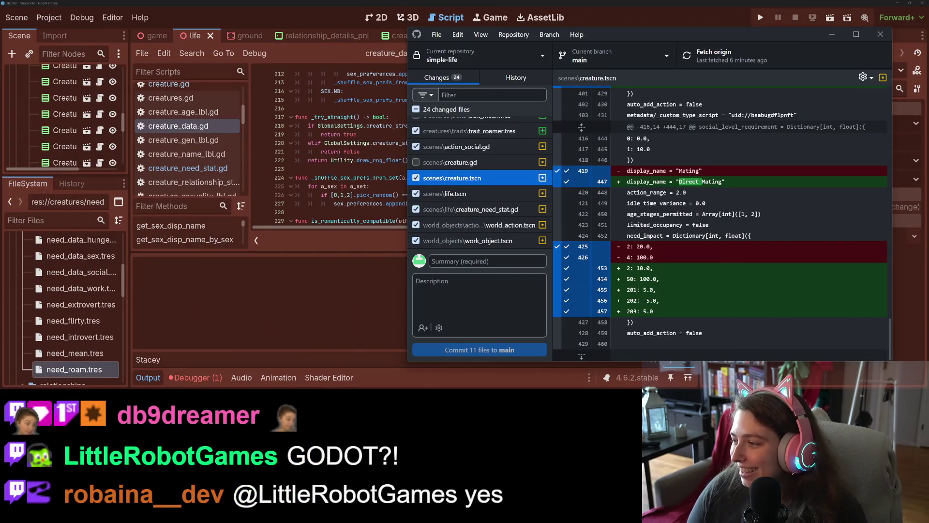
- Review the life.tscn and creature.gd diffs and keep creature.gd in the commit
click(488, 292)
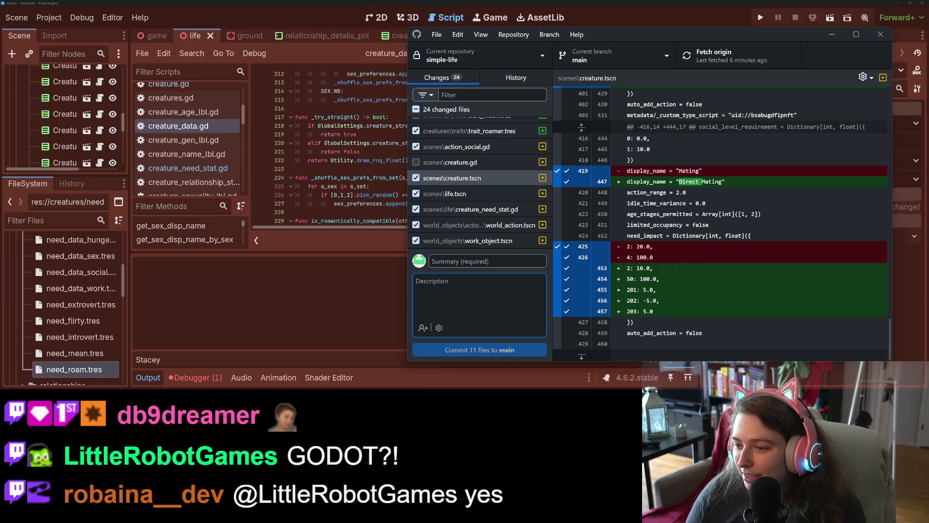
scroll(721, 218, up, 15)
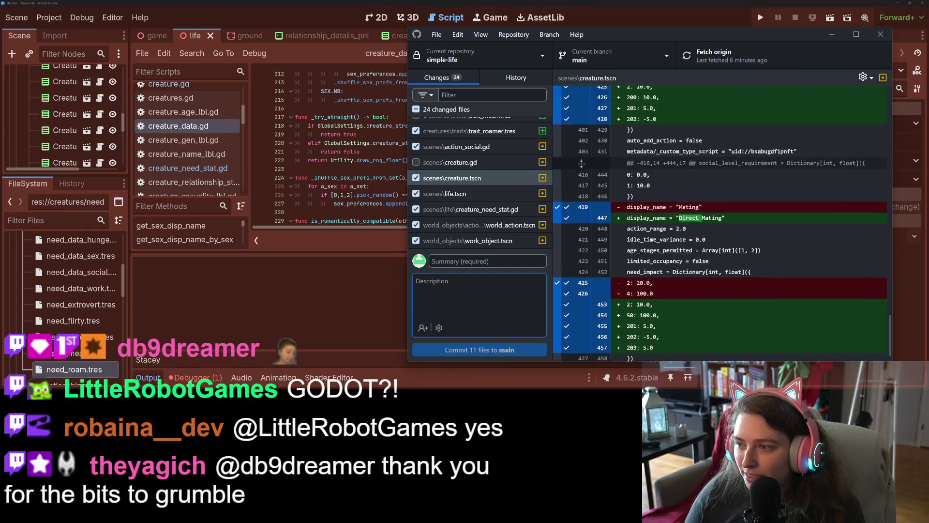
scroll(661, 259, up, 10)
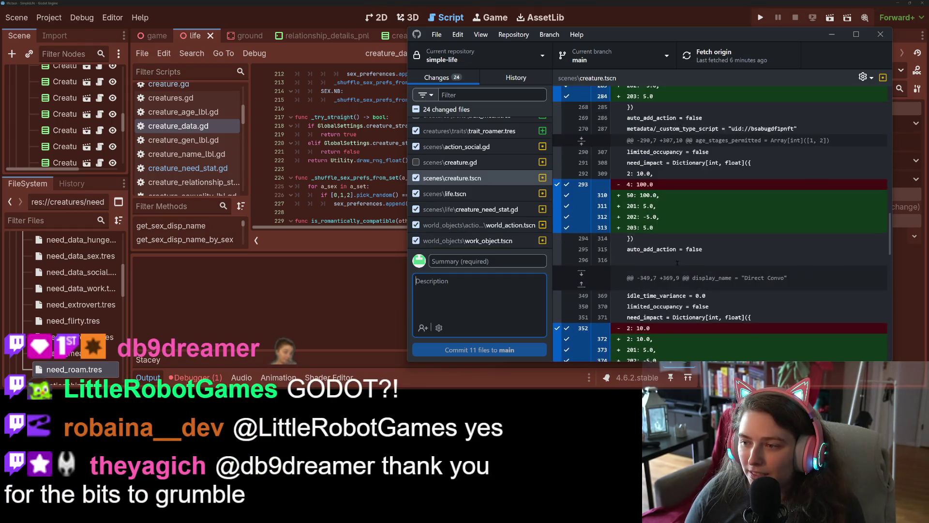
scroll(659, 259, up, 3)
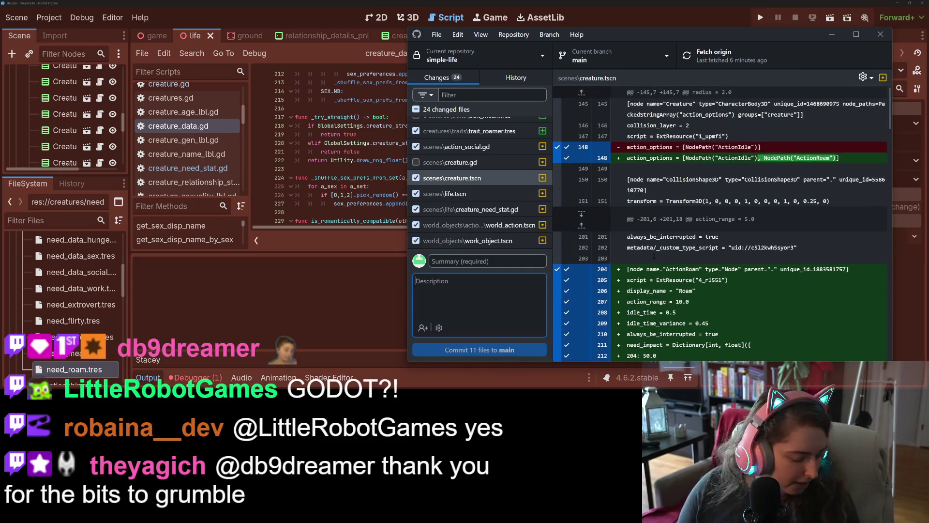
click(480, 195)
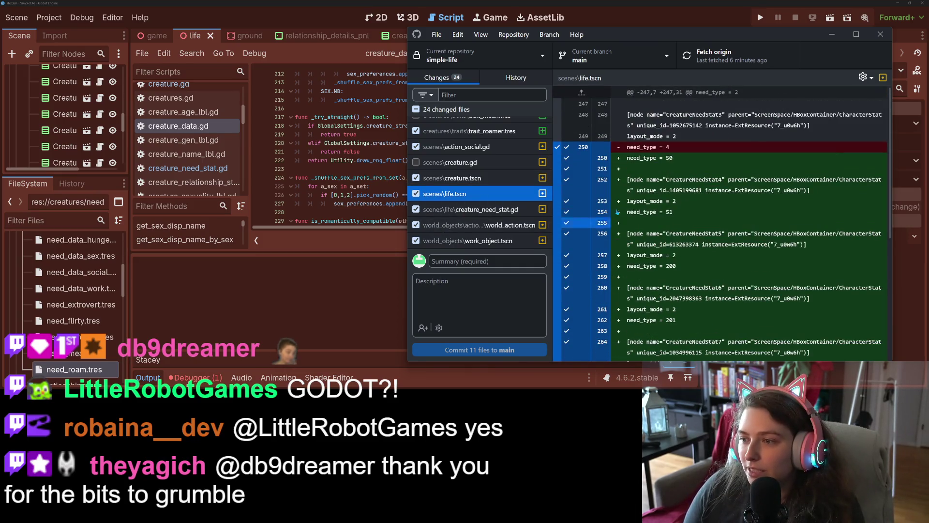
scroll(606, 219, down, 4)
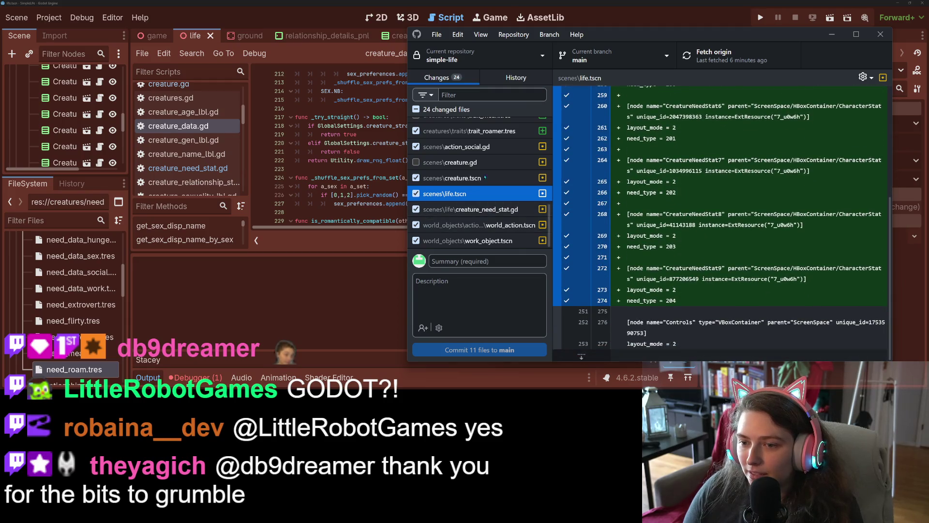
click(451, 162)
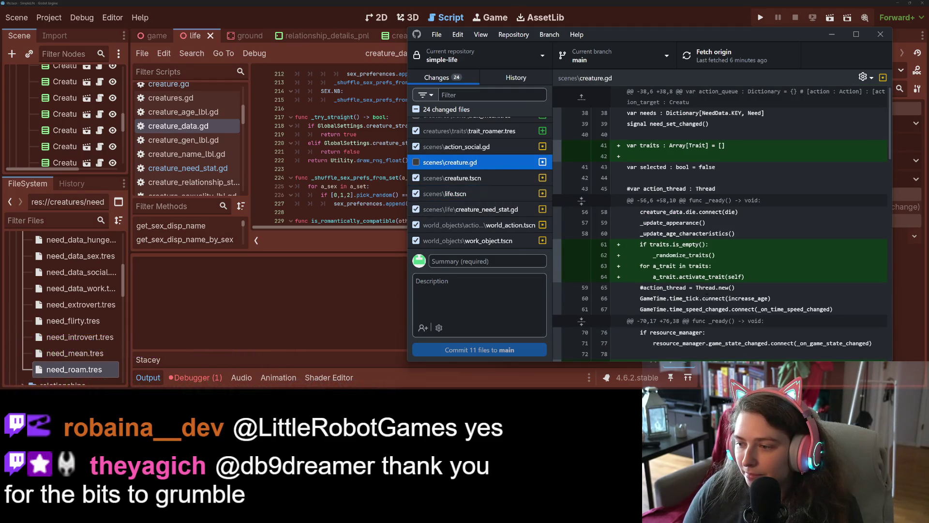
scroll(713, 288, down, 1)
scroll(469, 207, up, 3)
scroll(468, 207, down, 3)
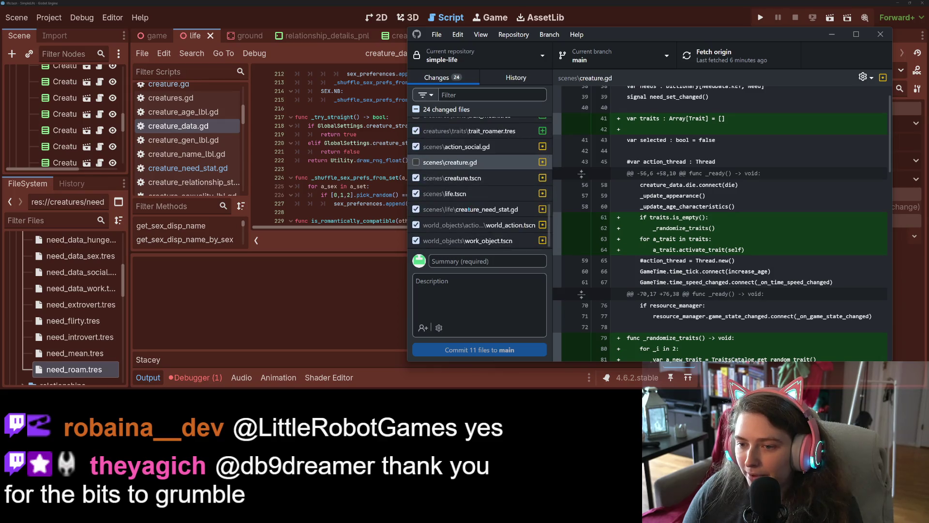
scroll(587, 223, down, 3)
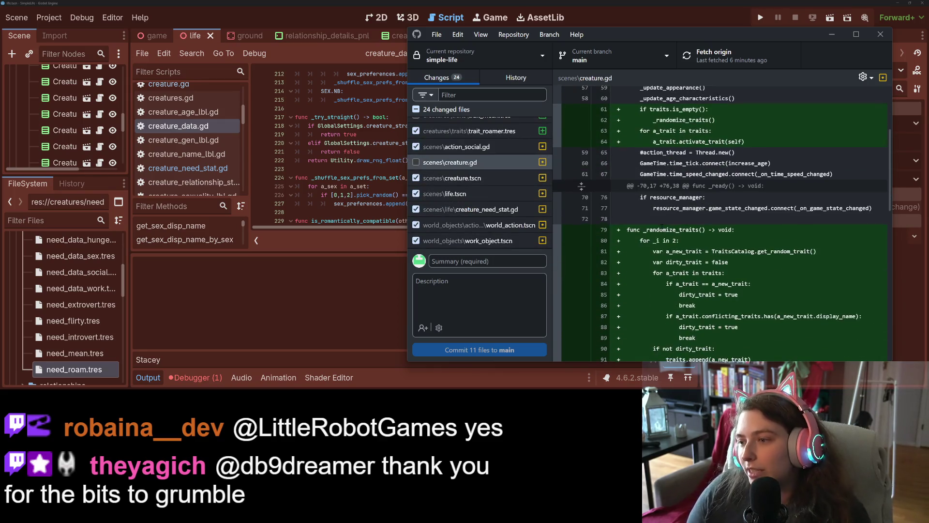
scroll(653, 235, down, 10)
scroll(653, 235, down, 3)
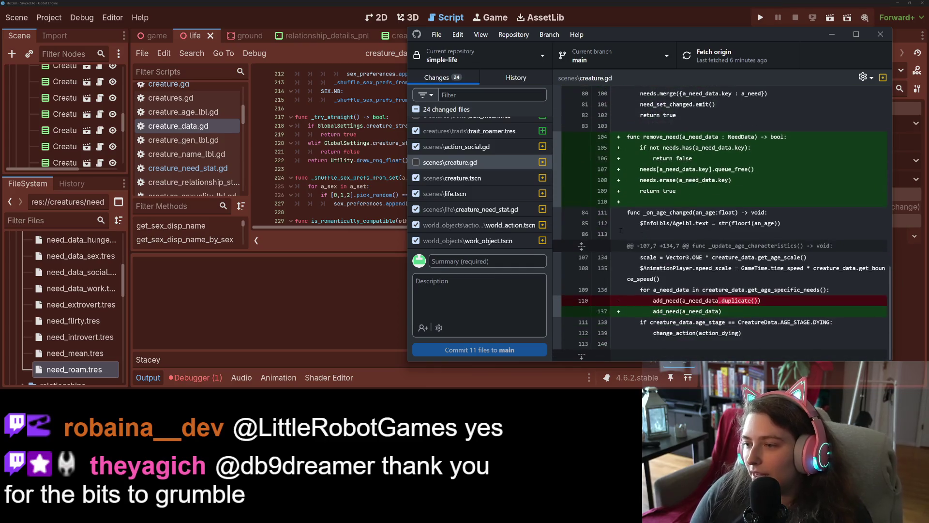
click(416, 163)
- Exclude action_social.gd from the commit and review the new trait_roamer.tres
click(493, 150)
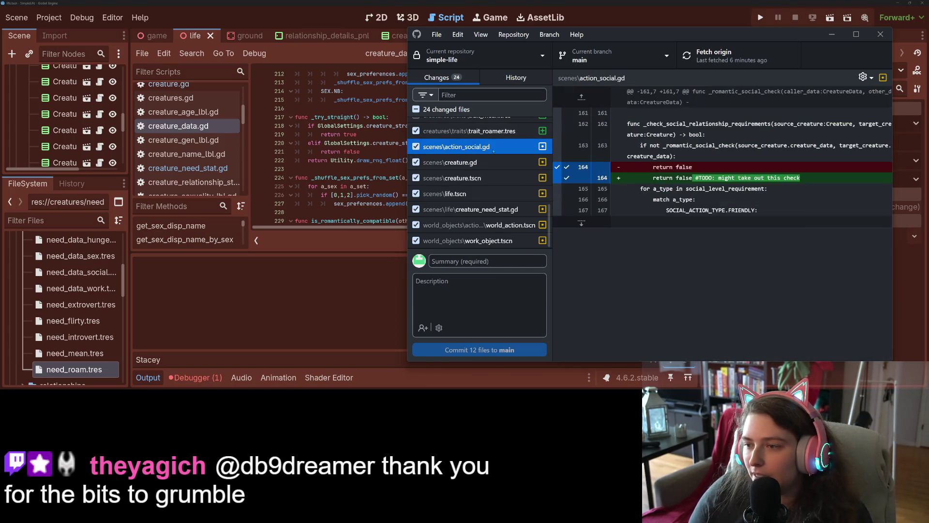
scroll(493, 150, up, 3)
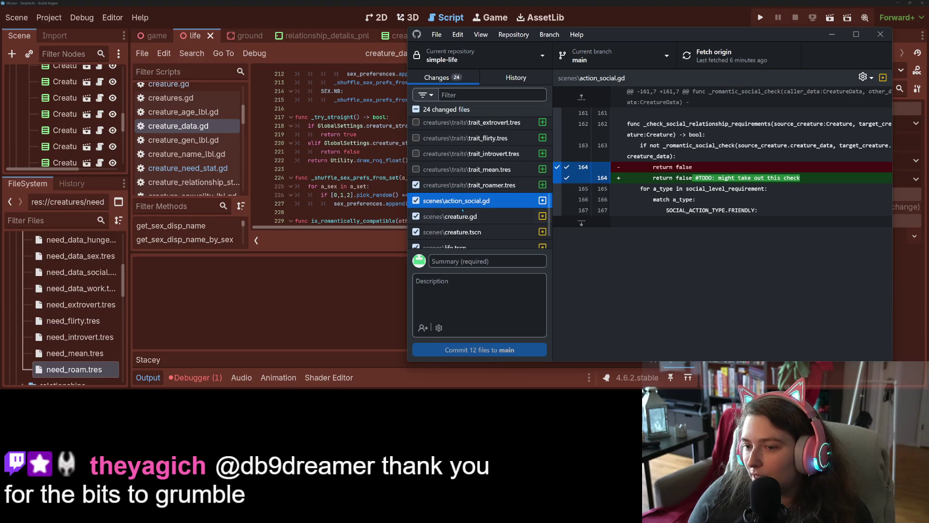
click(416, 201)
click(450, 184)
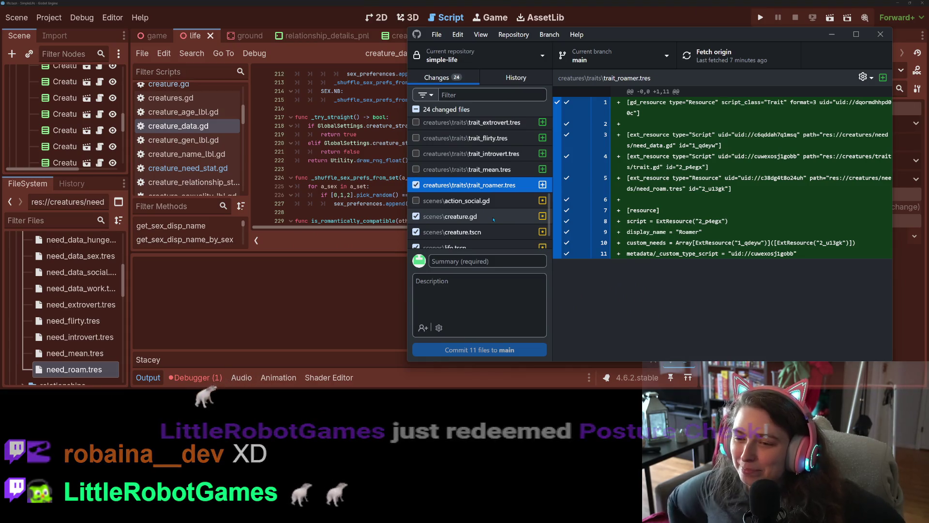
- Include trait_mean, trait_introvert, trait_flirty, trait_extrovert resources, trait.gd and trait.gd.uid
click(488, 201)
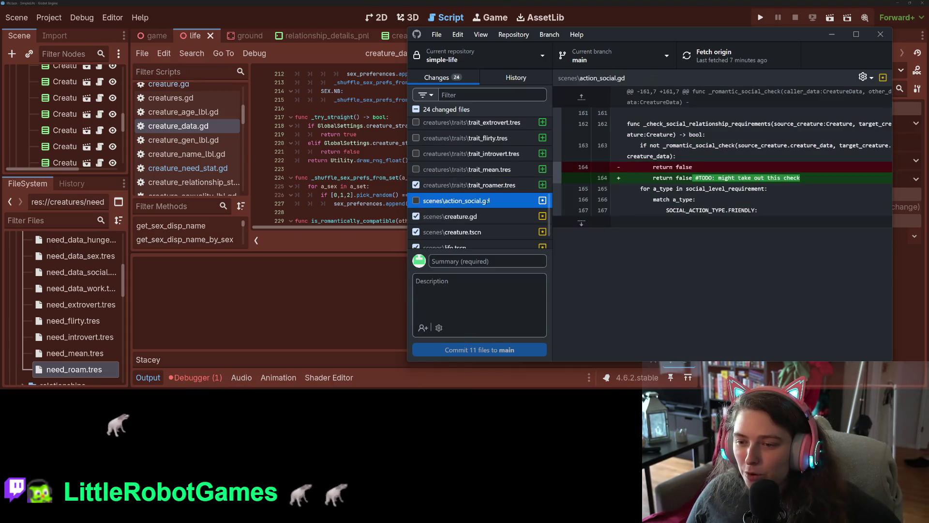
scroll(430, 217, up, 3)
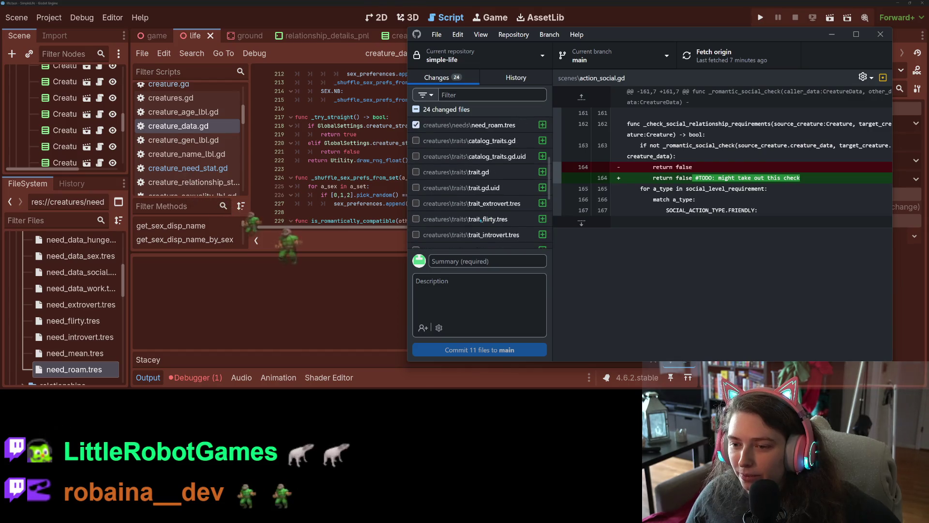
scroll(430, 217, down, 1)
click(416, 196)
click(415, 181)
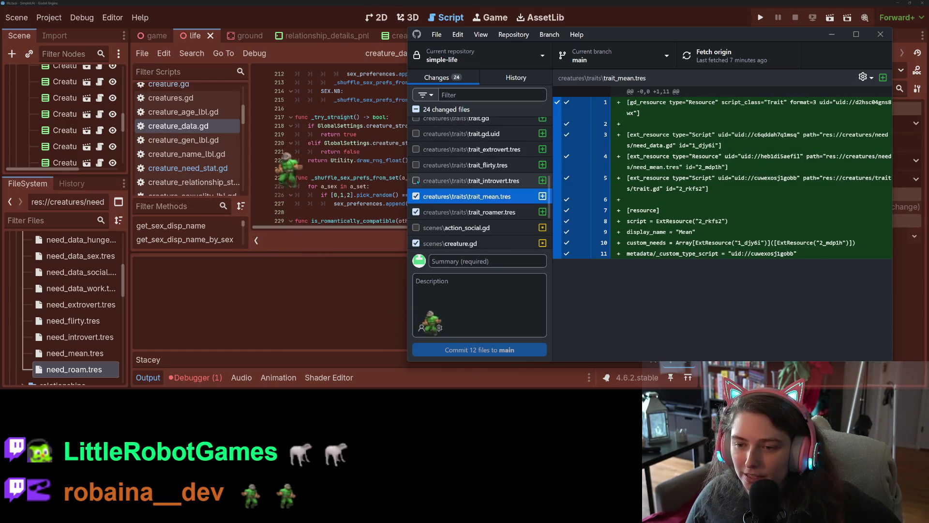
click(416, 164)
click(416, 149)
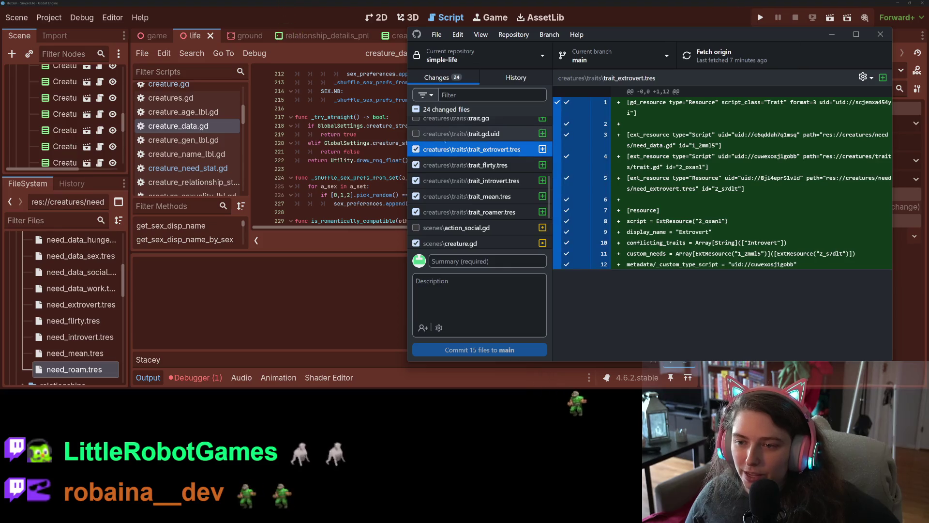
scroll(416, 134, up, 2)
click(415, 161)
click(415, 144)
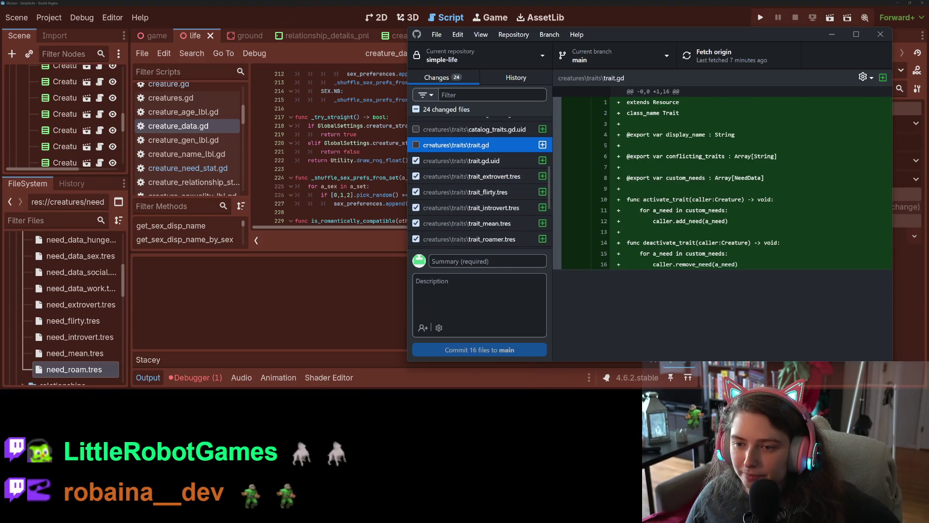
click(416, 145)
- Include catalog_traits.gd and its uid, then review the new need_roam.tres
scroll(417, 184, up, 3)
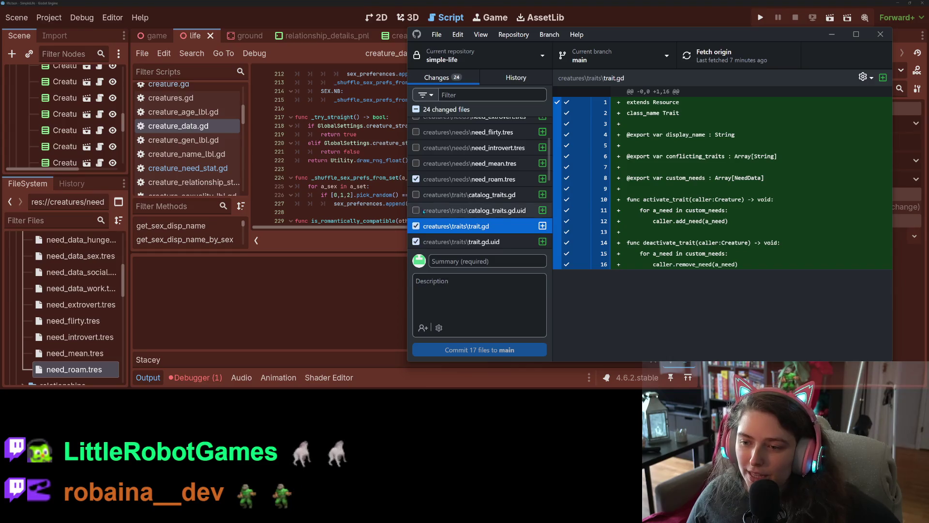
click(420, 213)
click(415, 210)
click(416, 195)
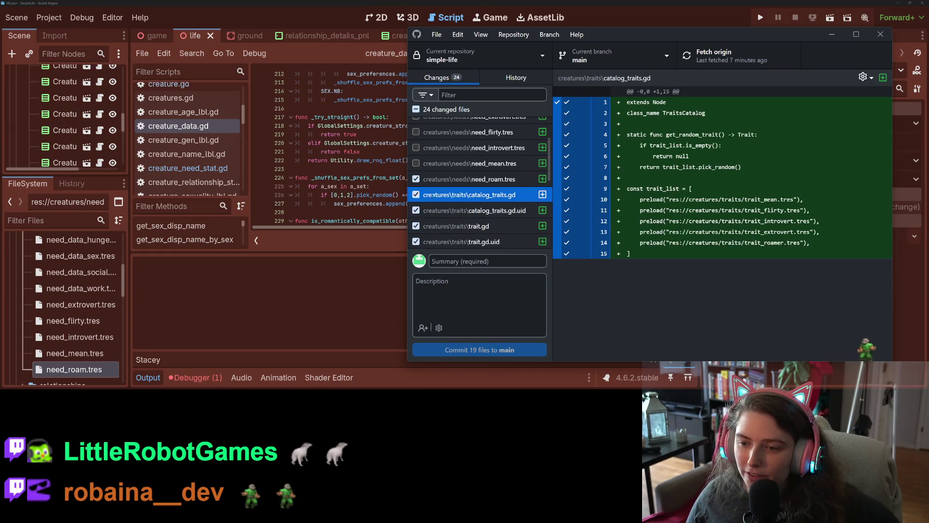
click(430, 179)
click(433, 194)
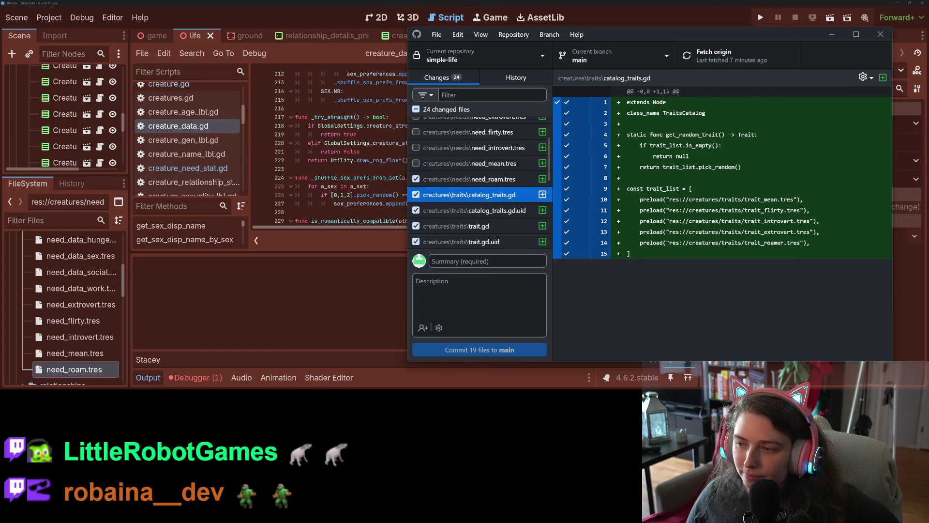
click(465, 179)
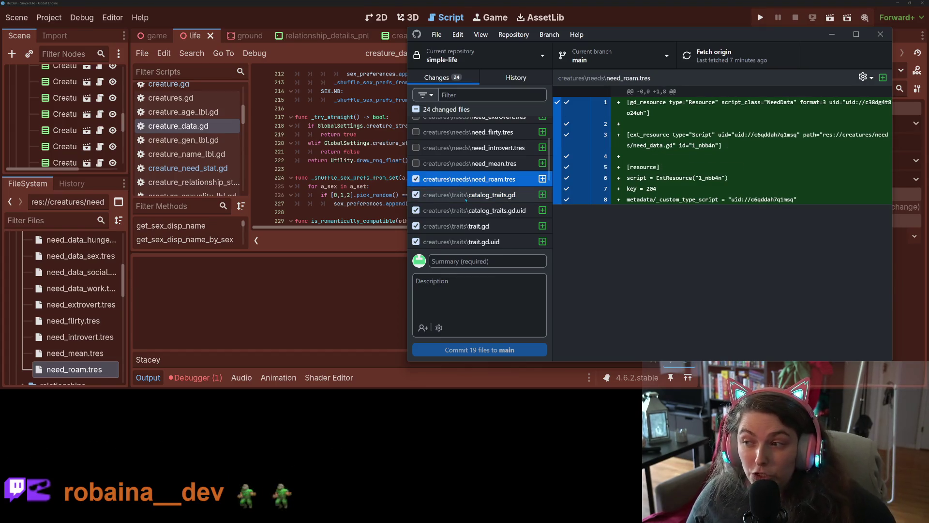
- Include need_mean, need_introvert, need_flirty and need_extrovert resources in the commit
scroll(460, 198, up, 1)
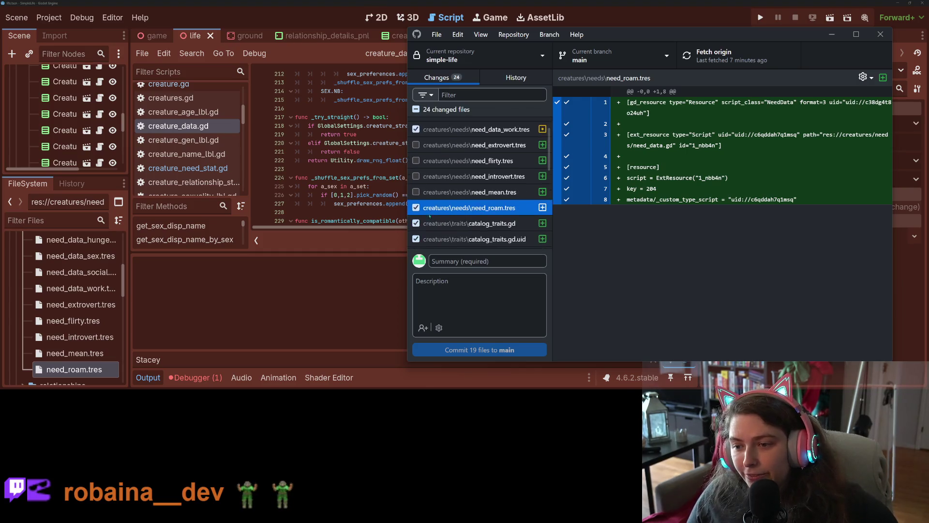
click(416, 192)
click(415, 176)
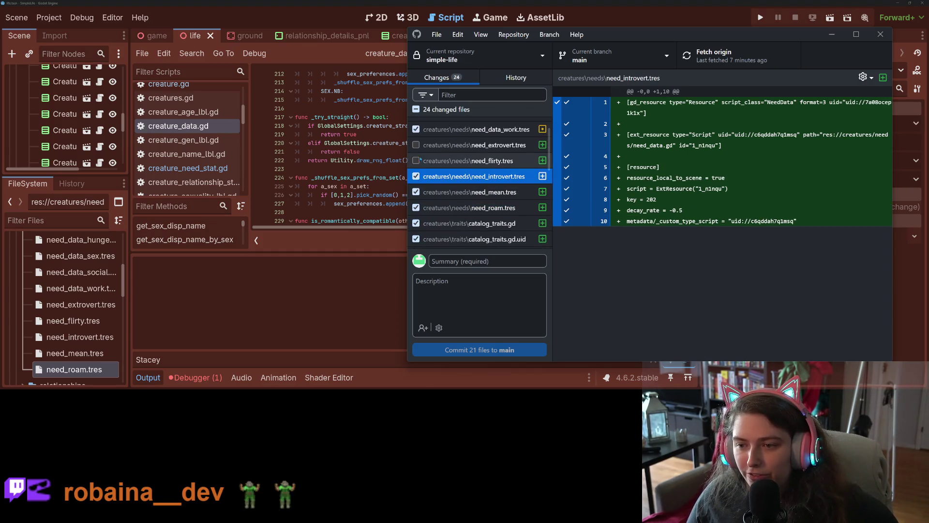
click(415, 160)
click(416, 145)
scroll(428, 213, up, 2)
scroll(427, 213, down, 3)
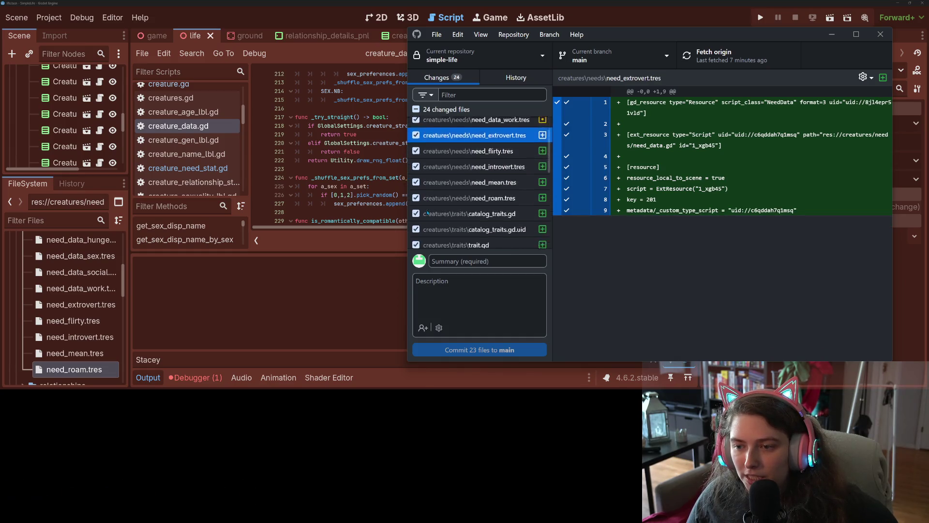
scroll(441, 186, up, 3)
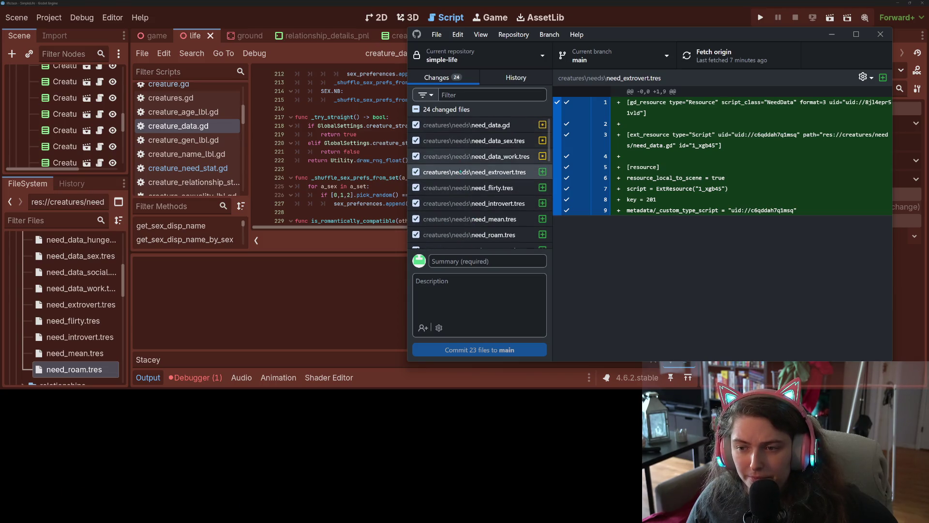
scroll(460, 165, down, 5)
scroll(459, 242, up, 5)
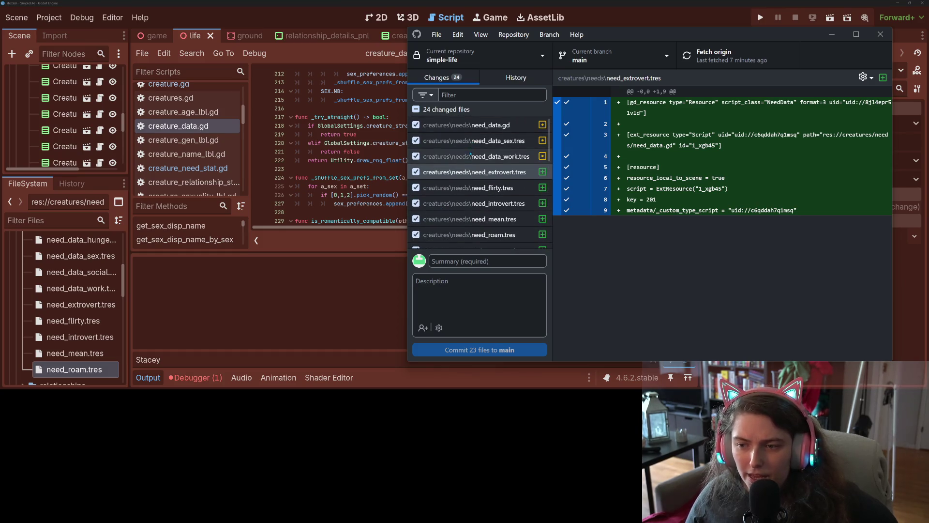
- Review the need_data_work.tres, need_data_sex.tres, need_data.gd and action_social.gd diffs
click(470, 155)
click(464, 141)
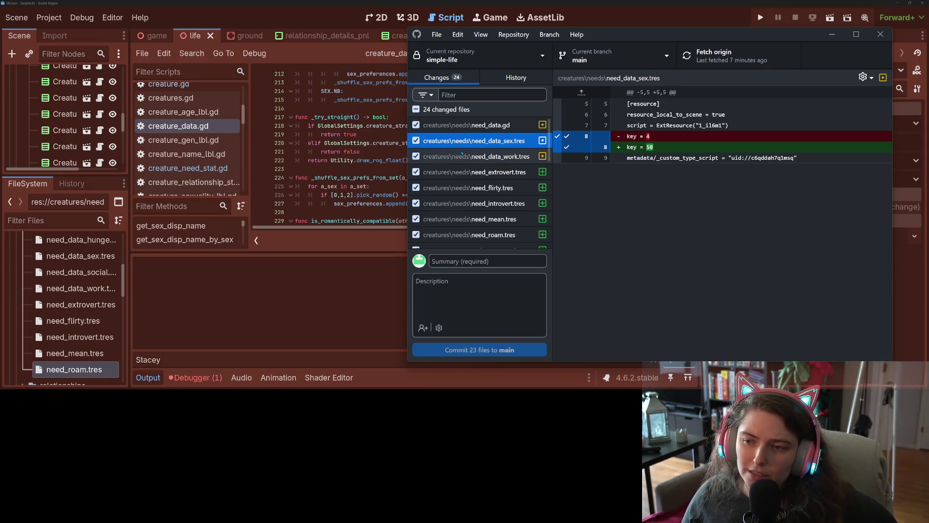
click(462, 155)
click(465, 141)
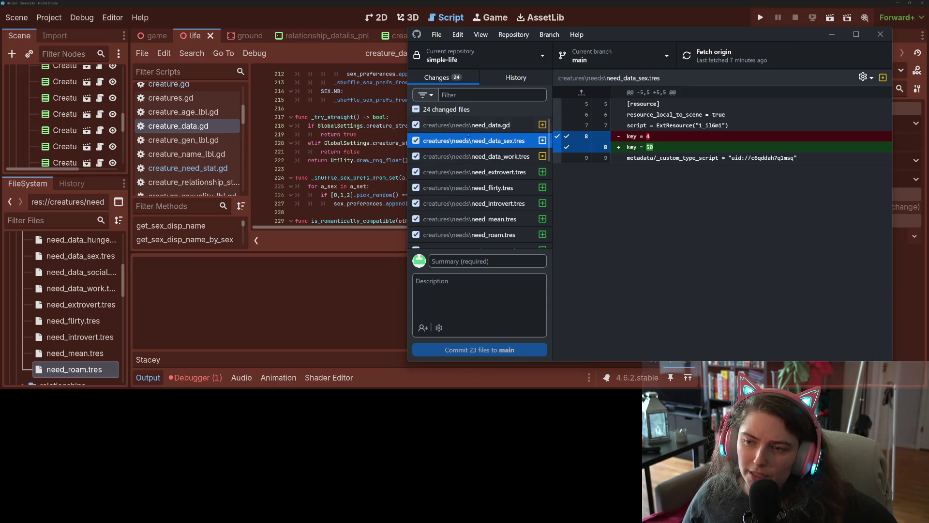
click(464, 125)
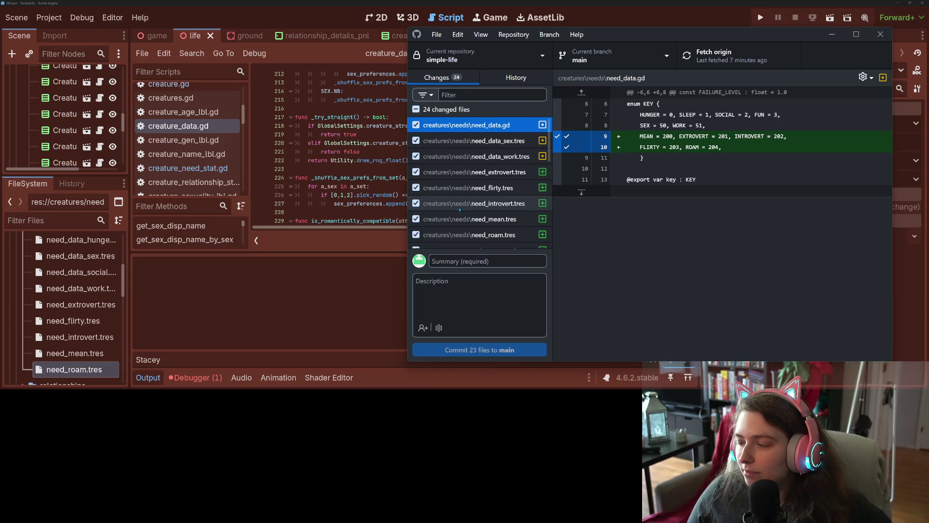
scroll(461, 209, down, 5)
scroll(460, 209, down, 4)
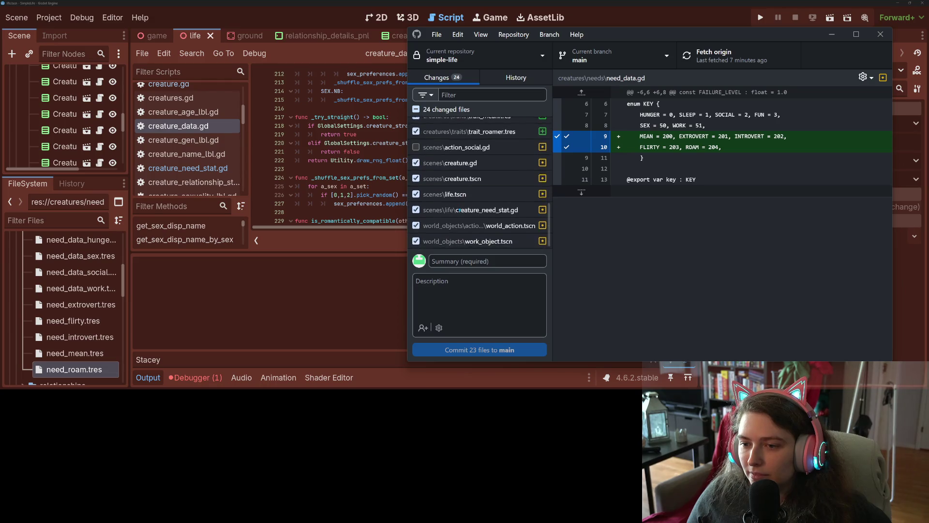
click(458, 148)
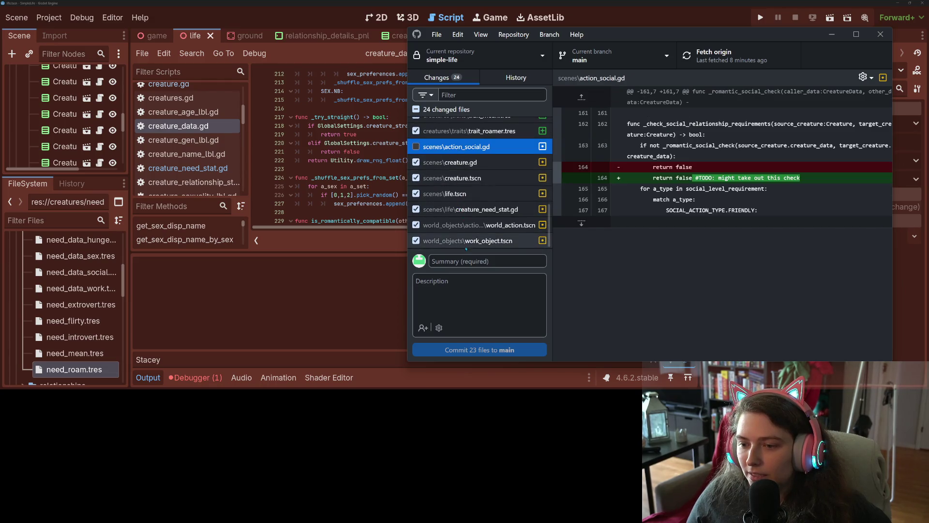
- Commit 23 files to main as 'adds traits and fixes some disconnected needs', then minimize GitHub Desktop
text(adds traits and fixes som)
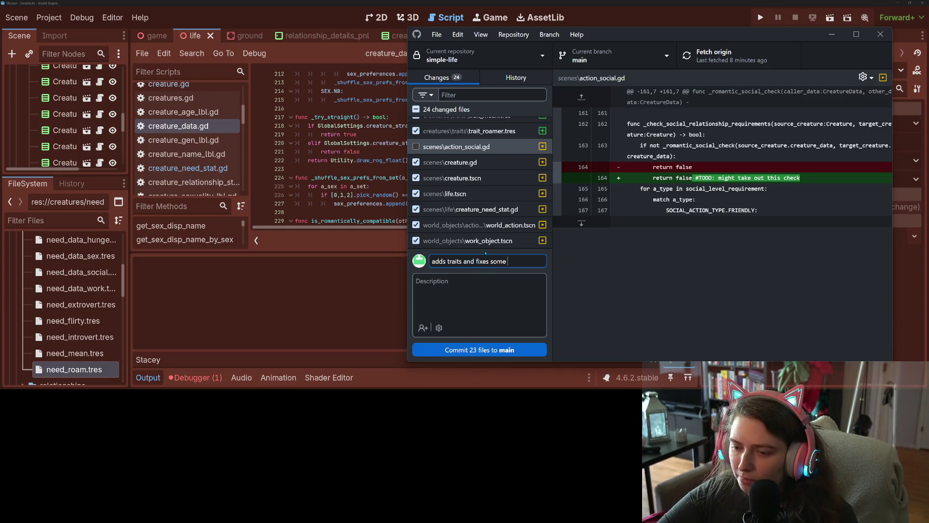
text(ed needs)
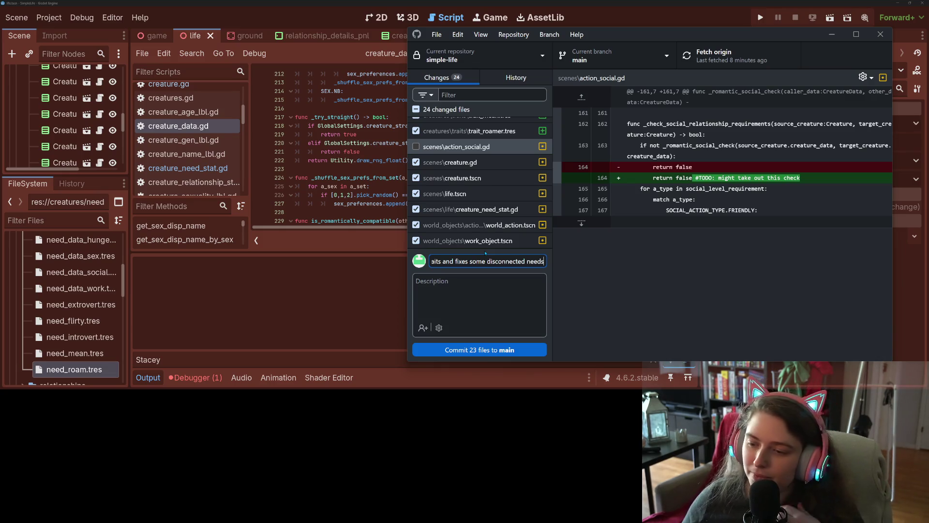
click(523, 350)
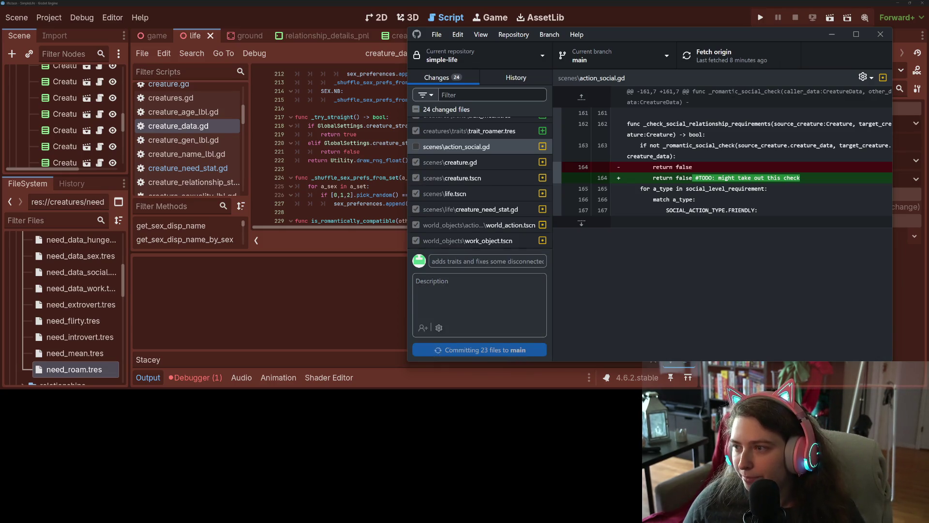
click(830, 35)
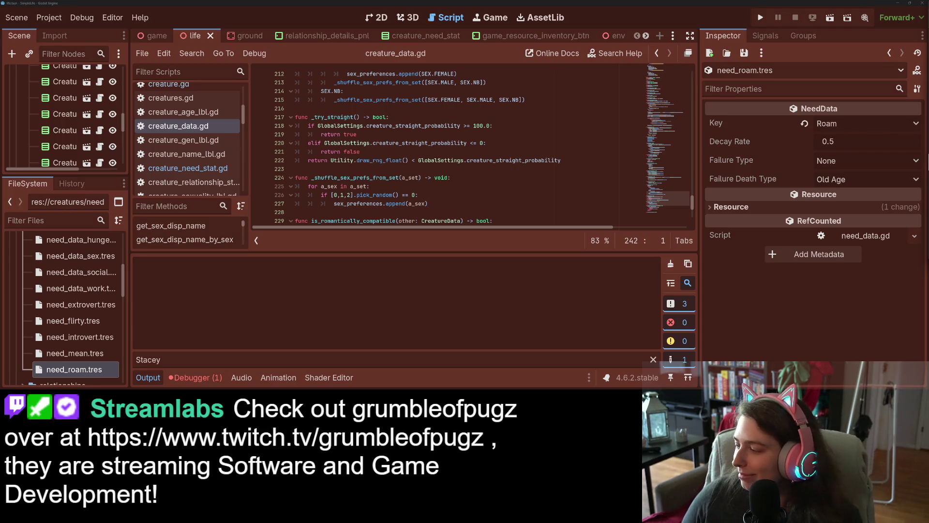
- Alt-Tab from Godot to the Simple Life (Yoinky Boinky) Trello board
key(alt+Tab)
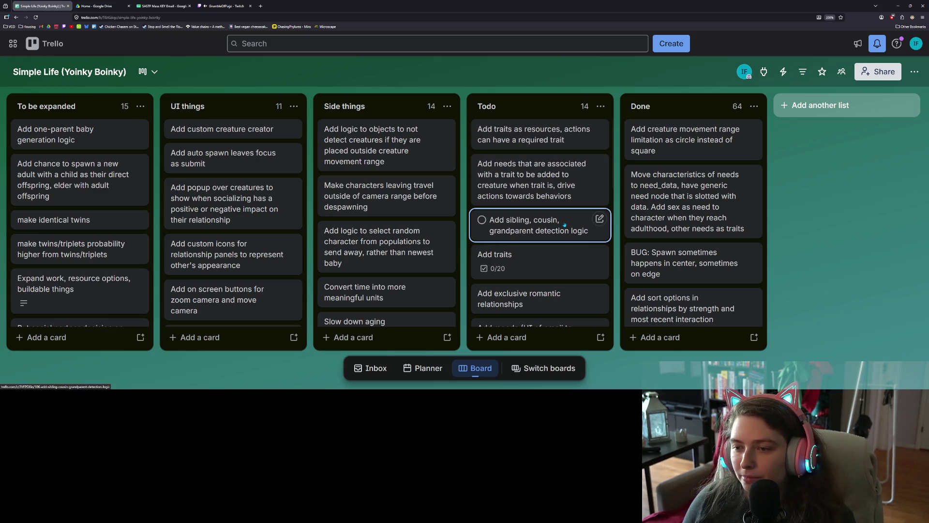
- Move the 'Add needs associated with a trait' card to the top of Done, then return to Godot
drag(532, 181, 683, 139)
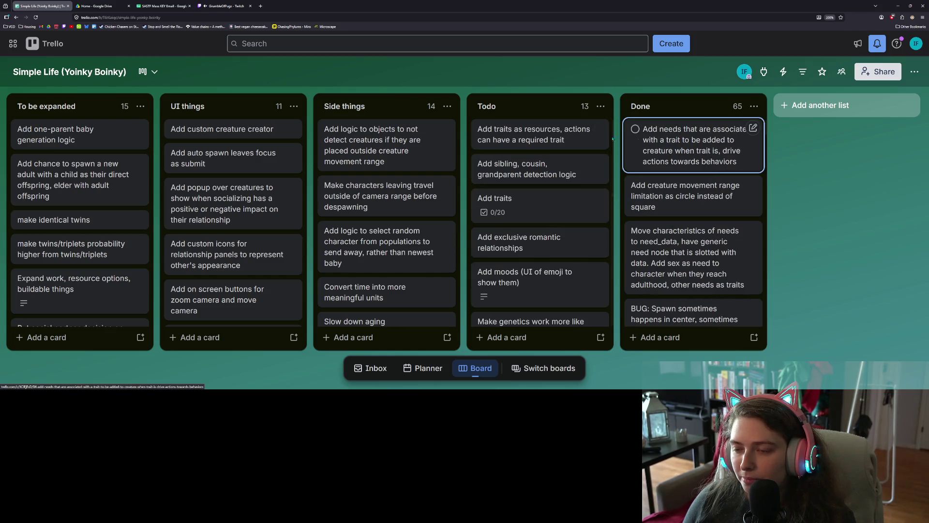
click(897, 6)
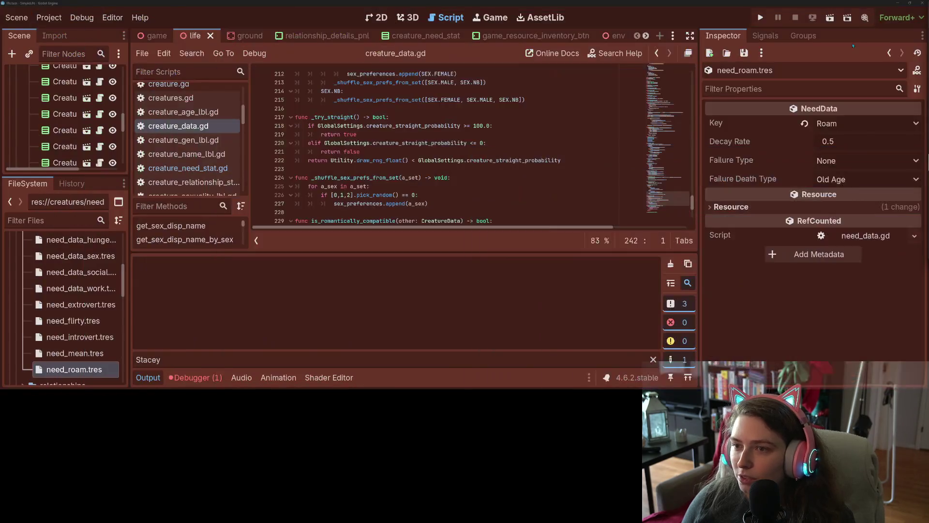
- Open action.gd and place the cursor on the empty line after combined_resource_cost
click(147, 377)
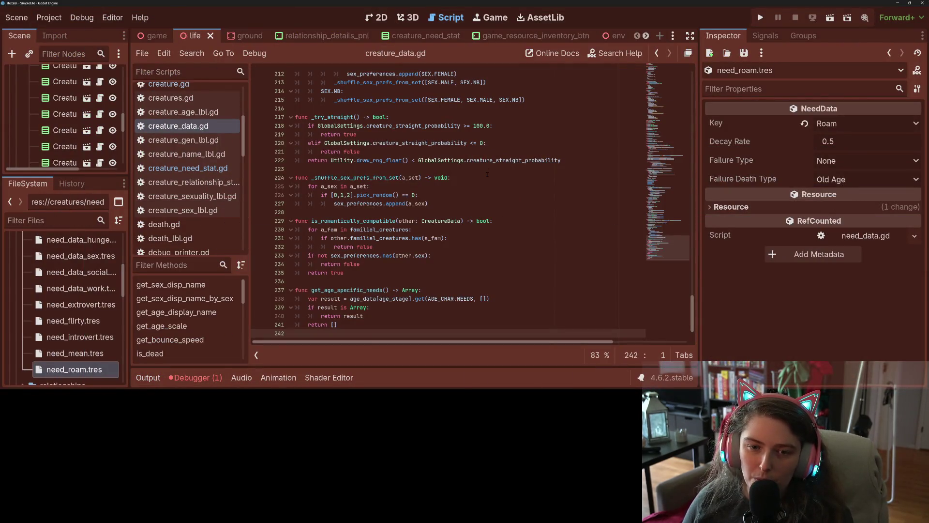
scroll(194, 145, up, 5)
click(165, 91)
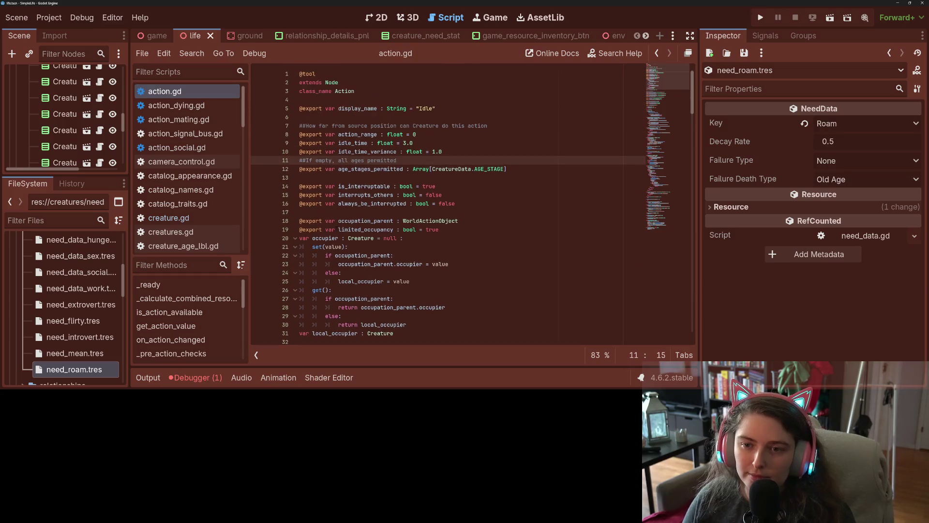
scroll(397, 264, down, 3)
scroll(397, 263, down, 2)
click(436, 213)
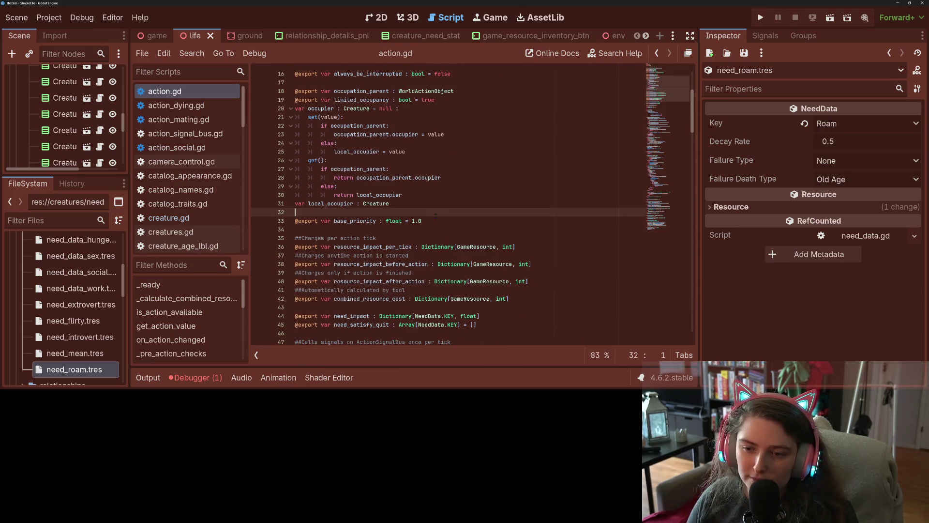
scroll(437, 255, down, 5)
click(460, 256)
key(Up)
scroll(459, 255, up, 2)
click(504, 258)
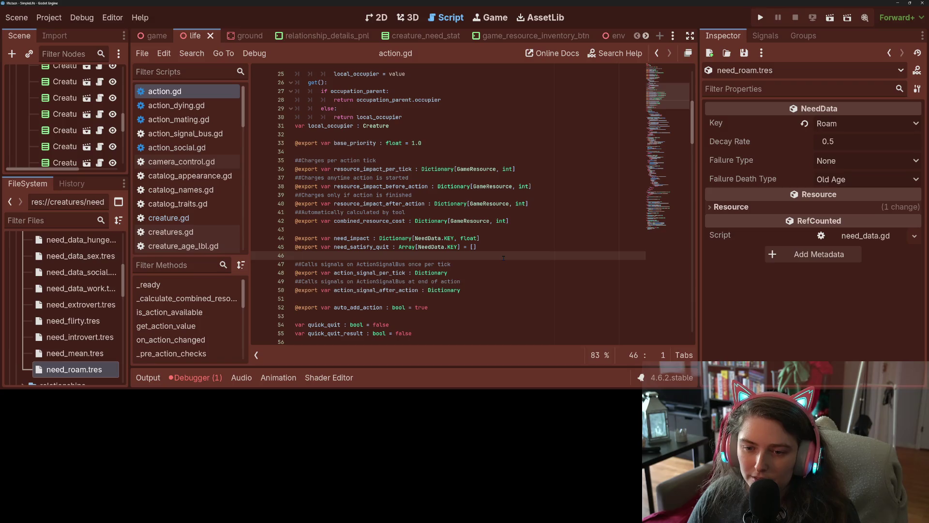
click(446, 227)
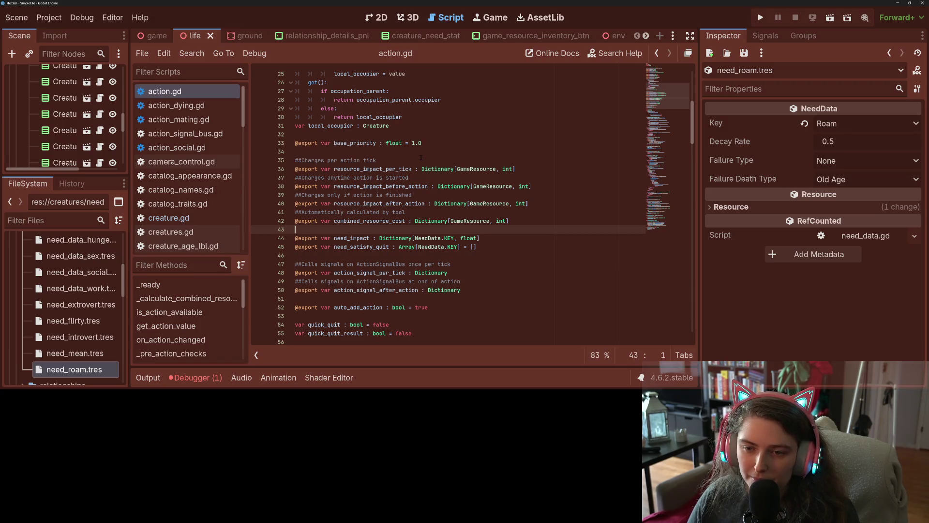
key(Return)
key(Return)
key(Up)
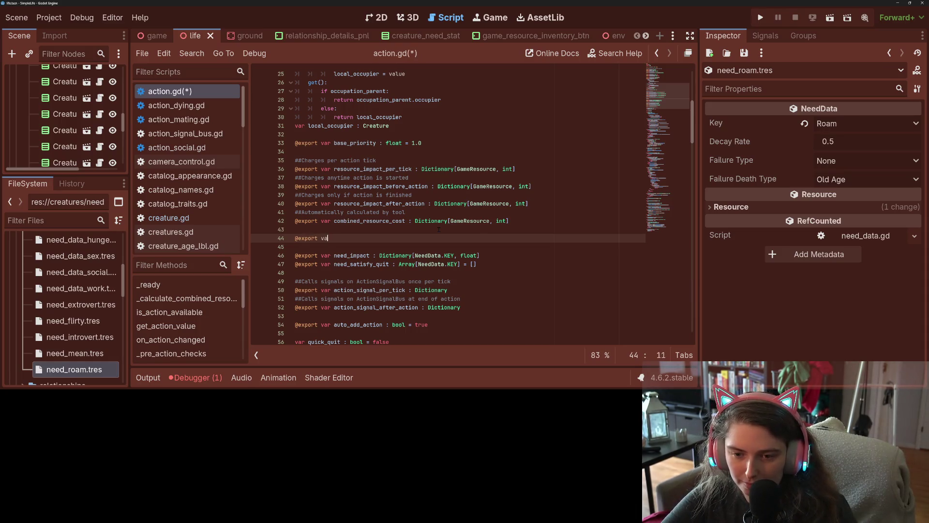
text(d_traits)
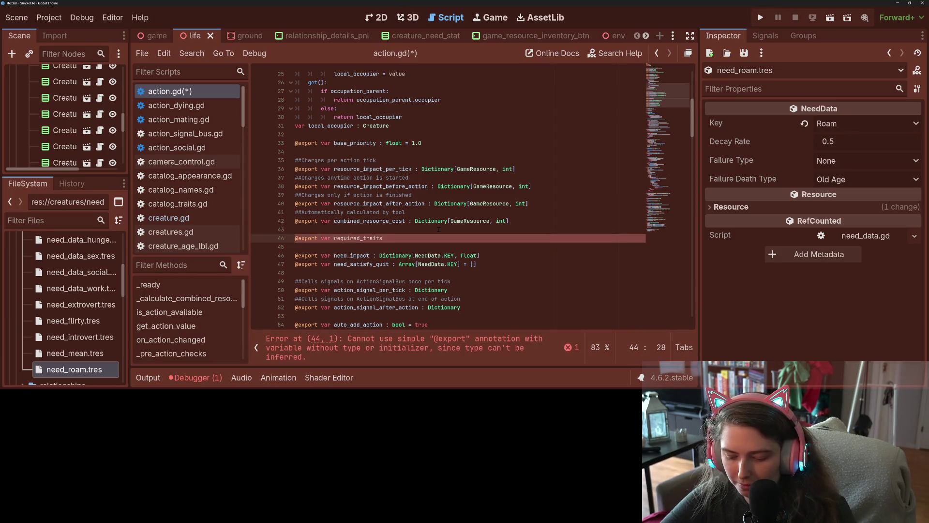
text( : Array[TR)
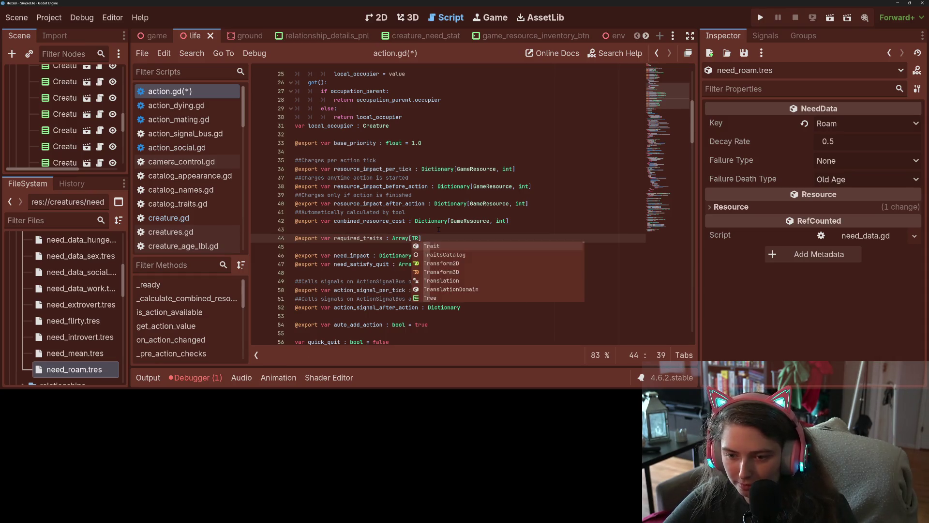
key(Return)
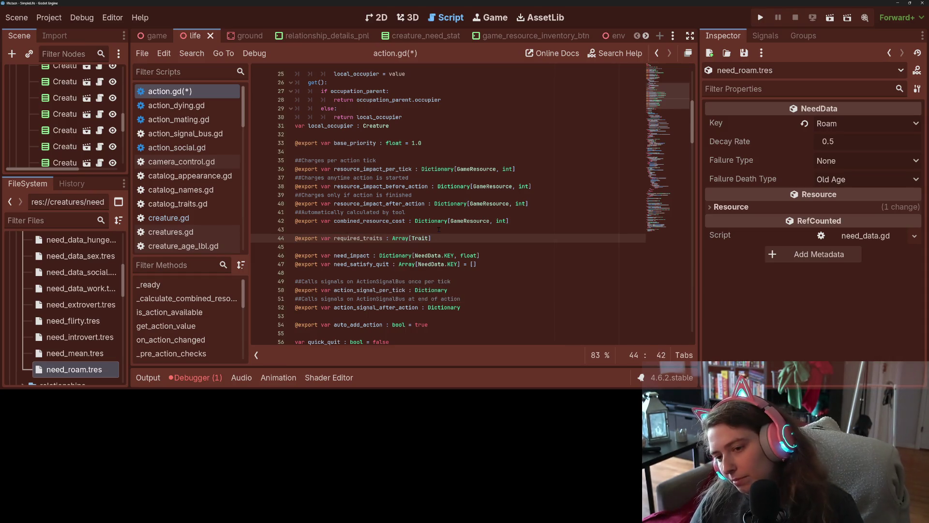
key(ctrl+s)
text( = [])
key(ctrl+s)
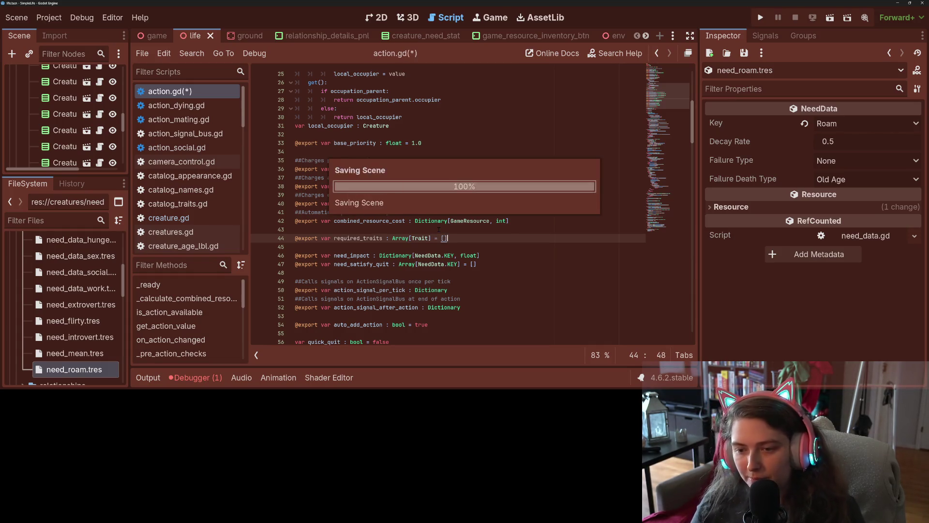
double_click(355, 238)
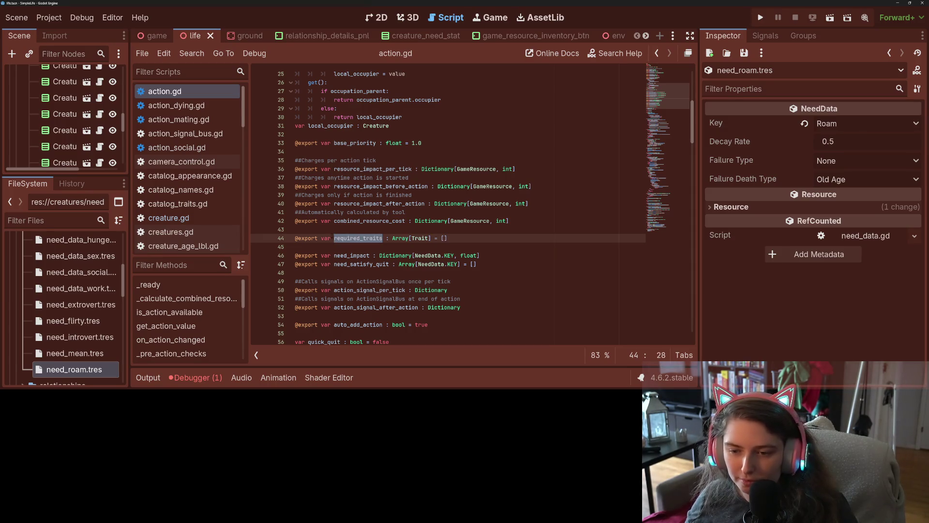
- Below the age-stage check in is_action_available, add 'if not required_traits.is_empty():' with 'for a_trait in required_traits:'
scroll(339, 248, down, 7)
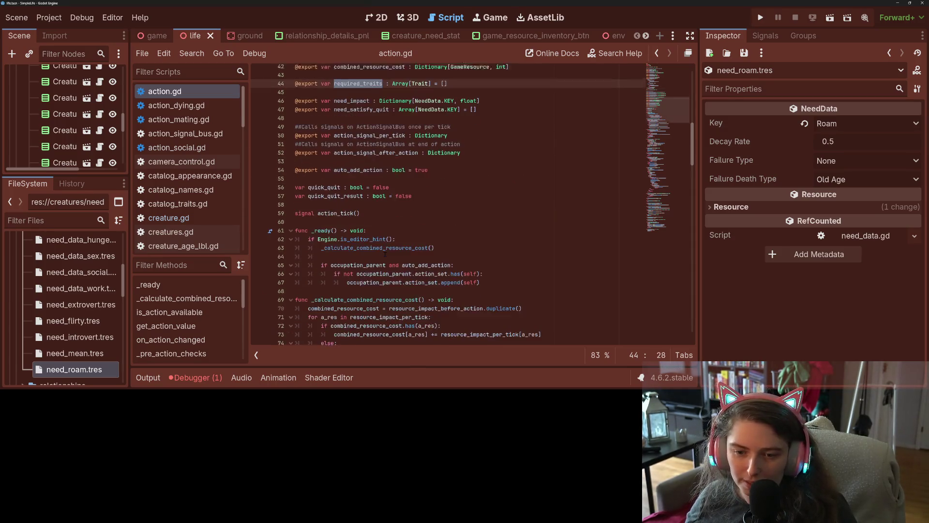
scroll(435, 203, down, 4)
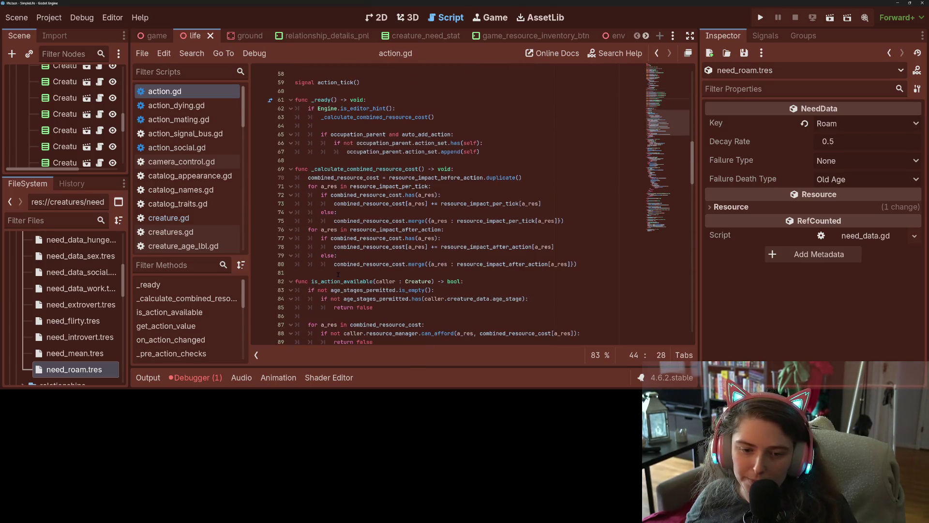
click(213, 312)
click(317, 212)
click(318, 220)
click(344, 212)
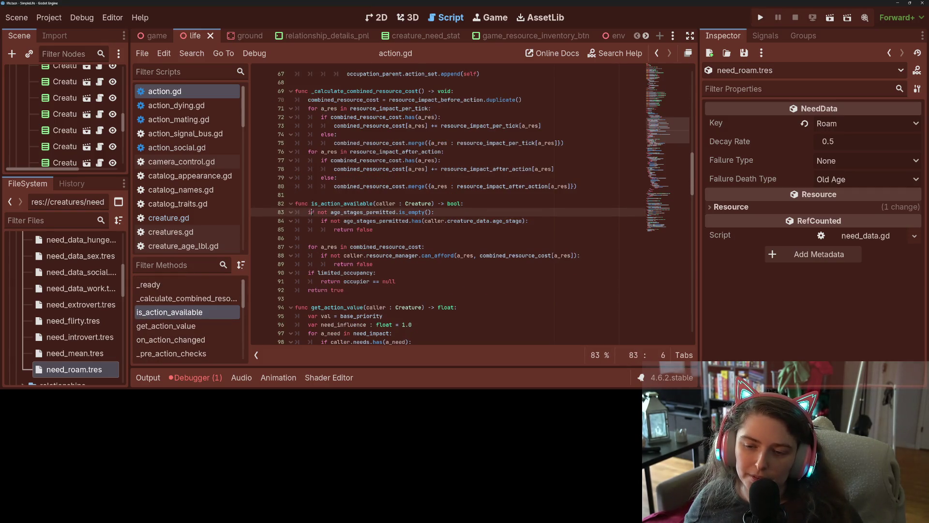
click(499, 203)
key(Return)
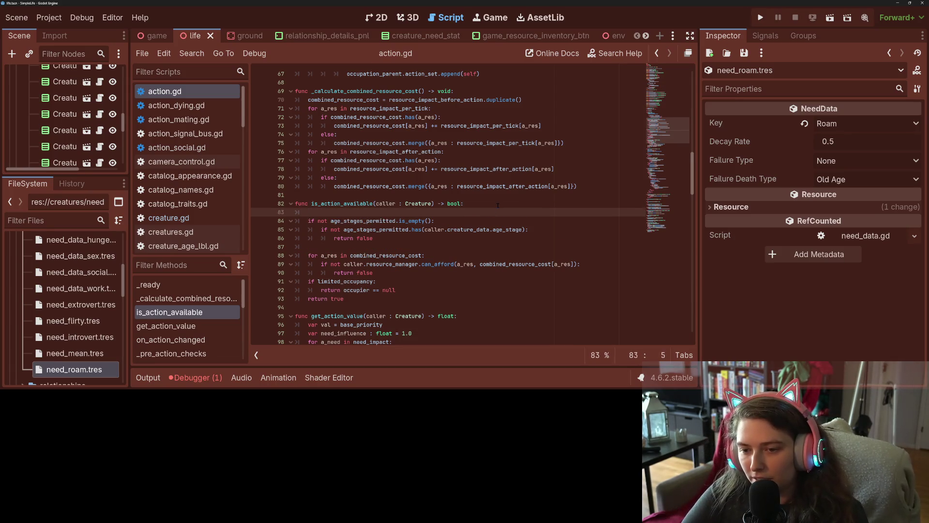
key(BackSpace)
key(BackSpace)
key(Down)
key(Down)
key(Down)
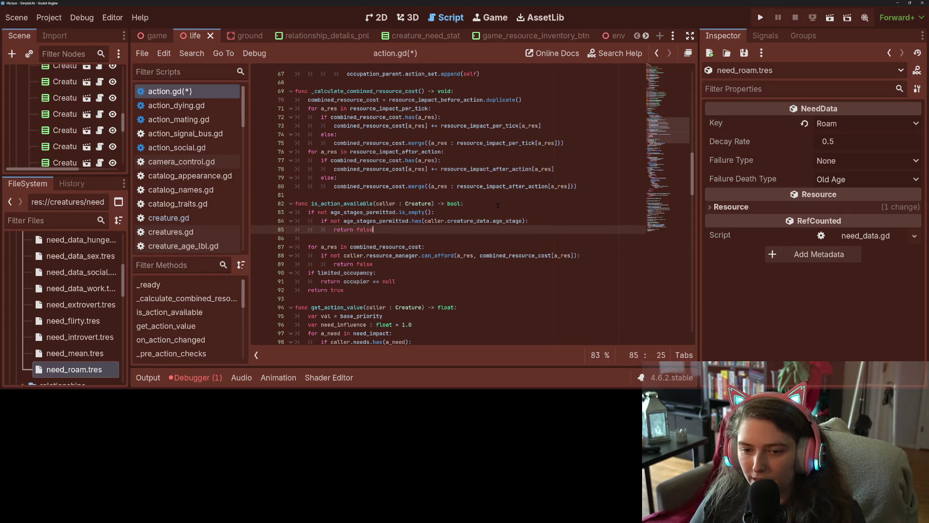
key(Return)
text(if not required_traits.is_e)
key(Return)
text(:)
key(Return)
text(if)
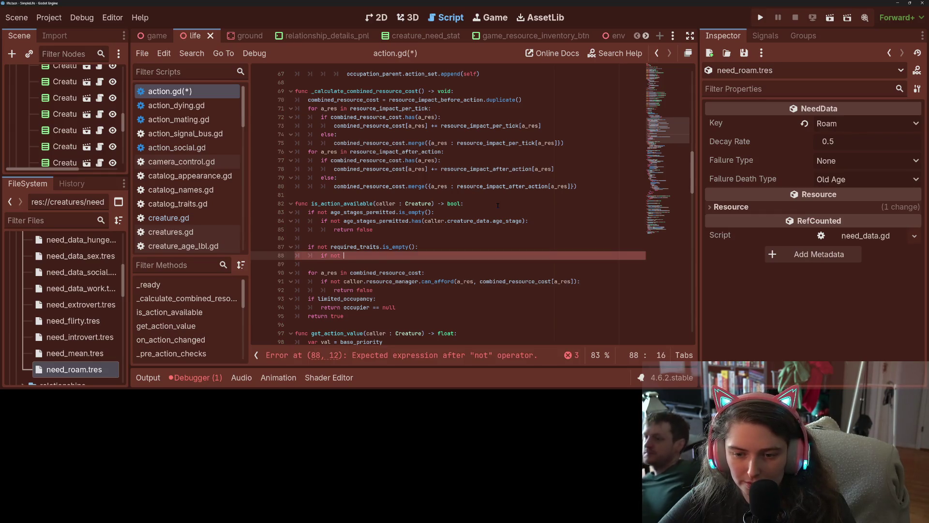
text(re)
key(BackSpace)
key(BackSpace)
key(BackSpace)
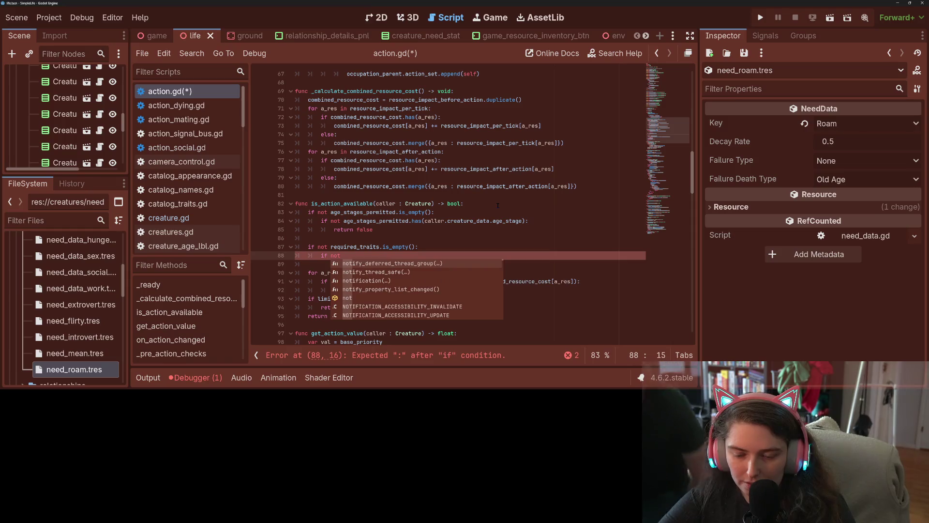
text(for a)
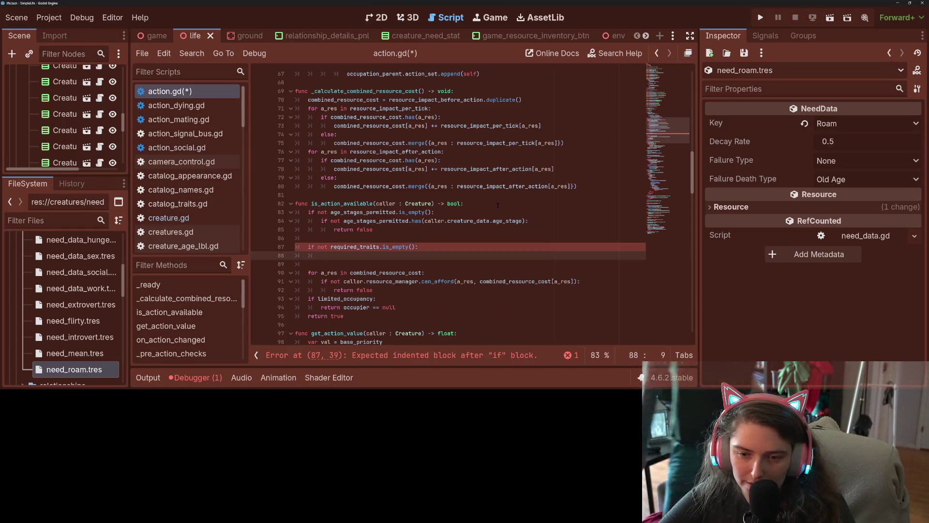
text(_tr)
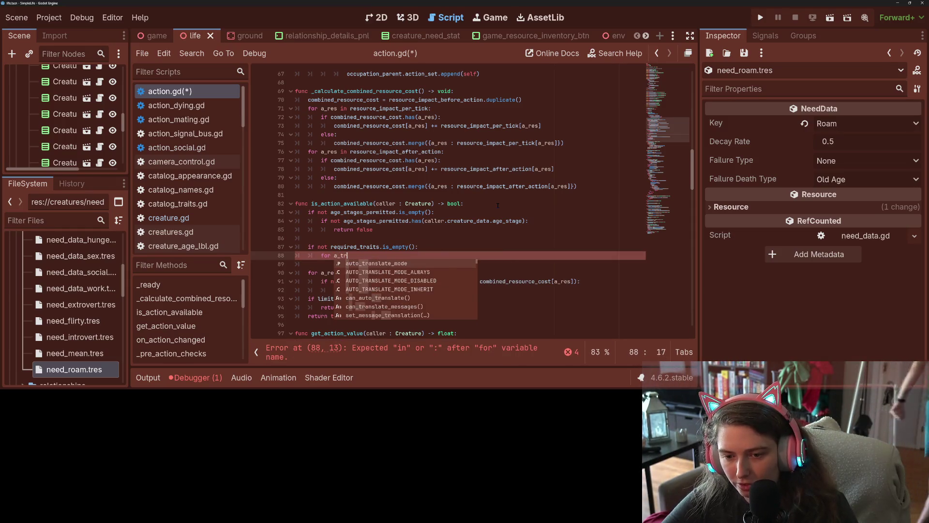
text(ait in r)
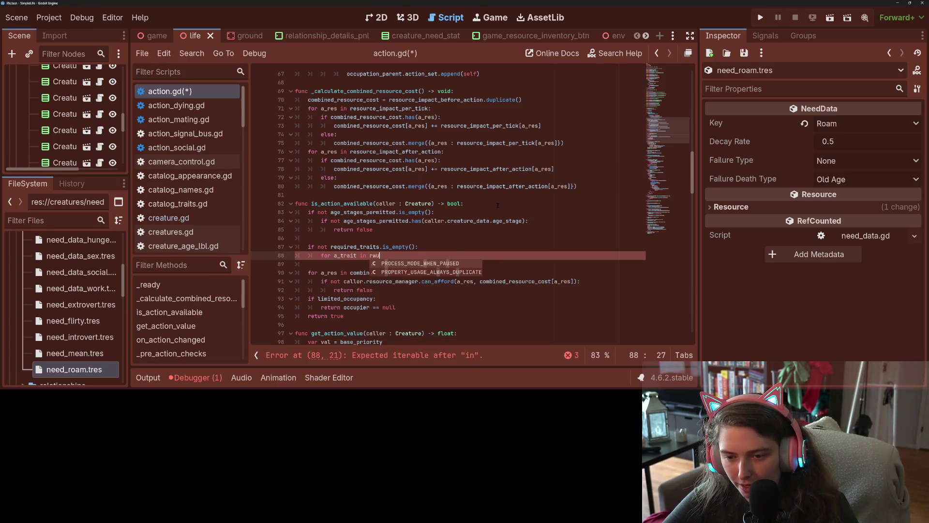
key(Return)
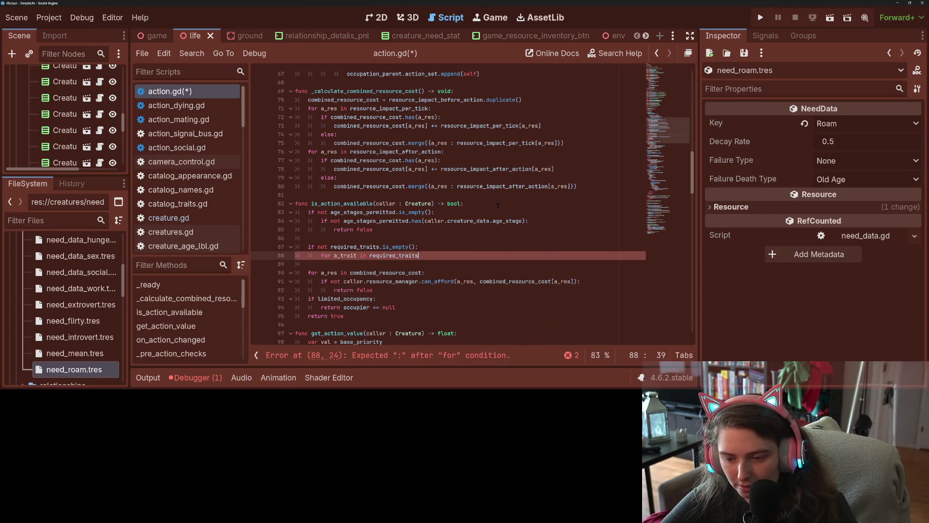
key(Return)
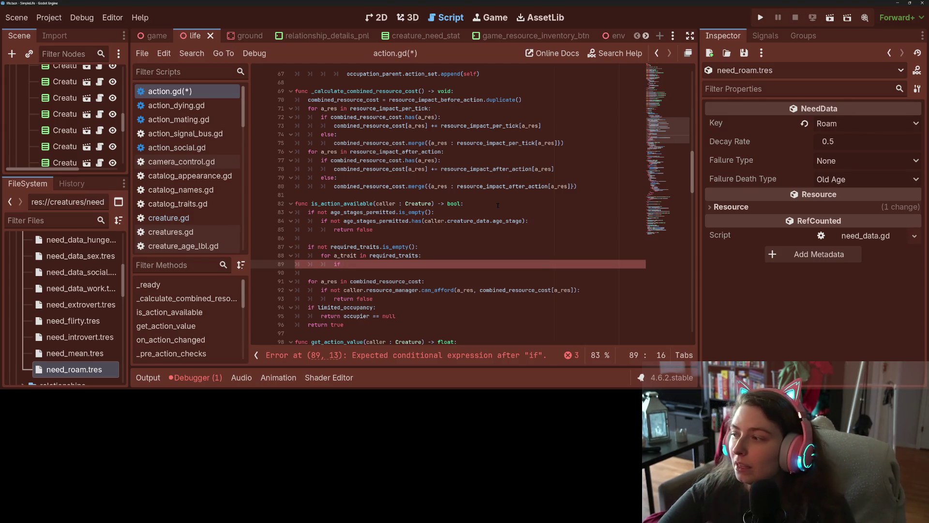
- Nest a 'for a_owned_trait in caller.traits:' loop inside the required_traits loop
key(BackSpace)
key(BackSpace)
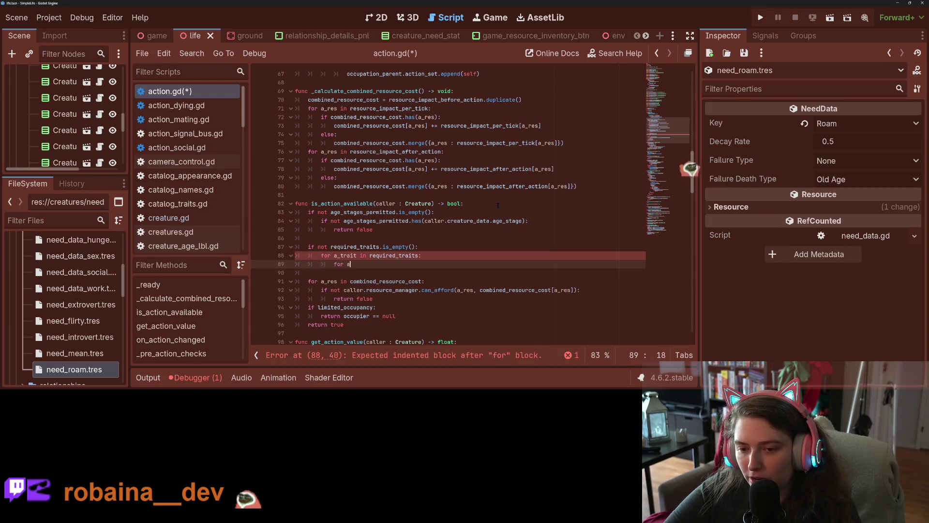
text(or a_t)
key(BackSpace)
text(owned)
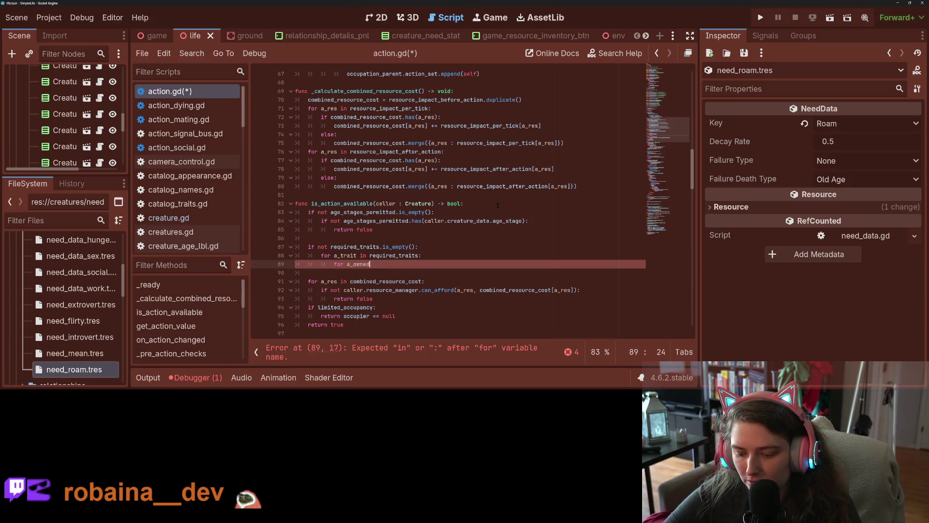
text(_trait in )
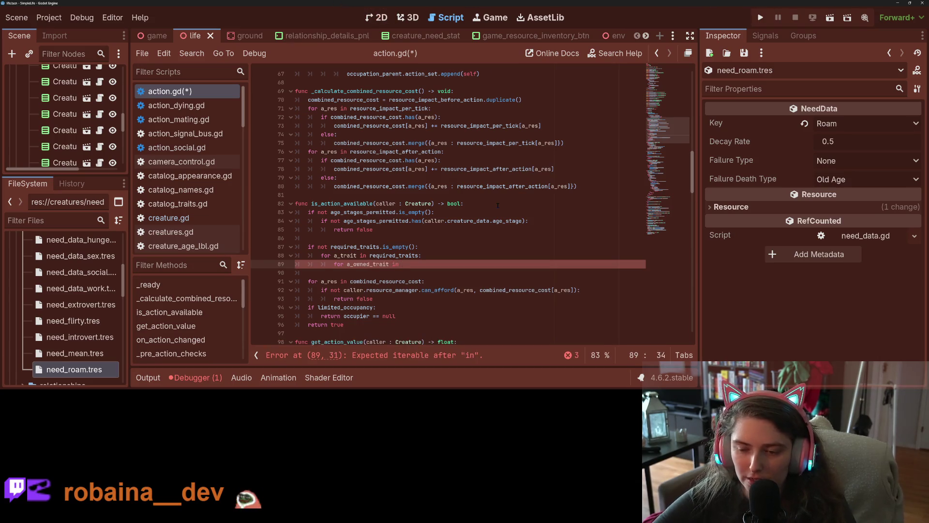
text(caller)
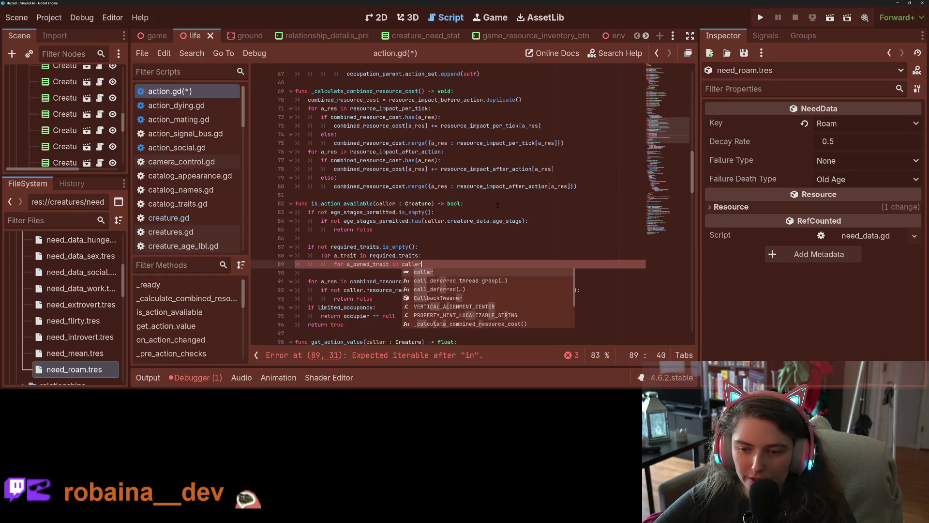
text(.traits:)
key(Return)
text(f)
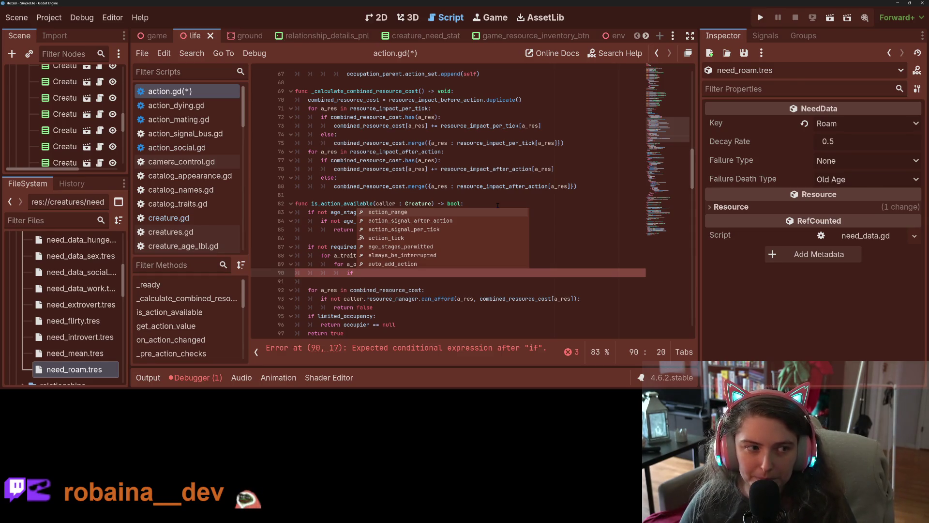
- Add 'var has_traits = true' above the required-traits check
click(371, 236)
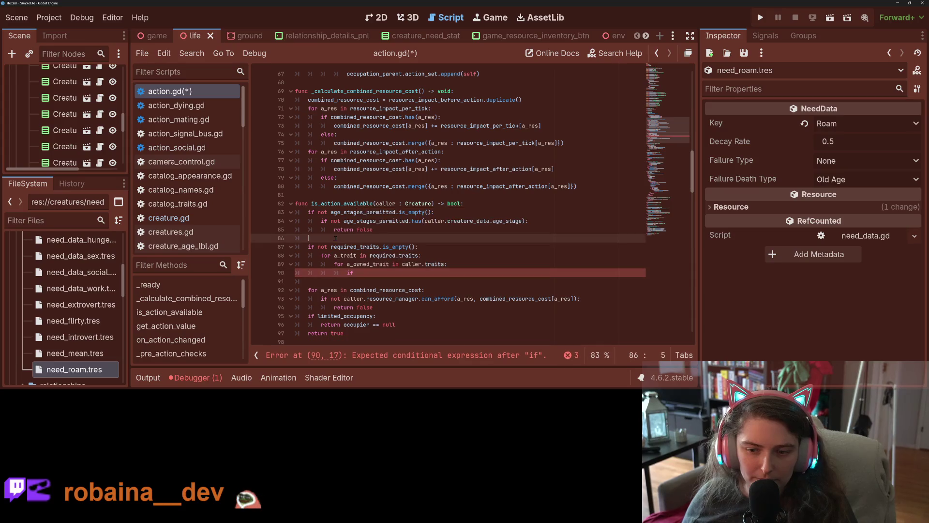
key(Return)
text(var has_traits = true)
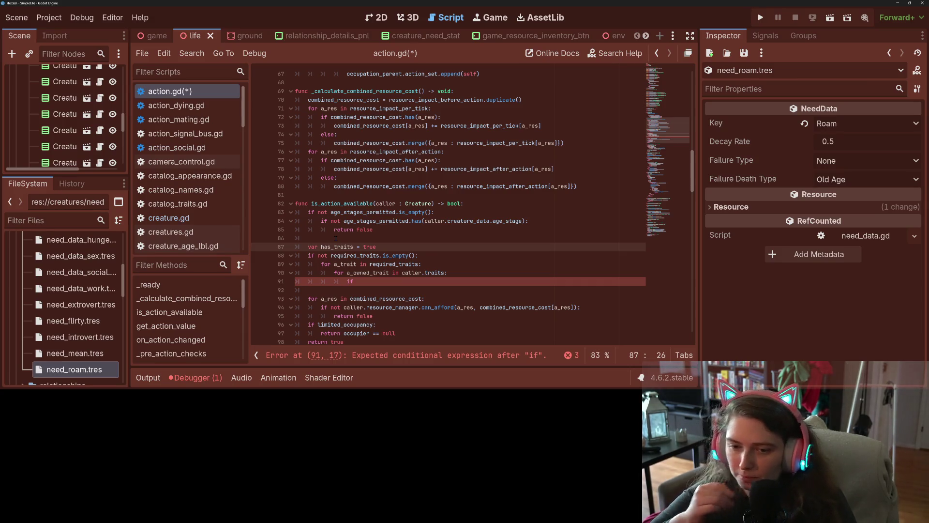
- Move the has_traits line inside the outer for loop, outdent it, and rename it has_trait
drag(376, 247, 294, 248)
key(ctrl+c)
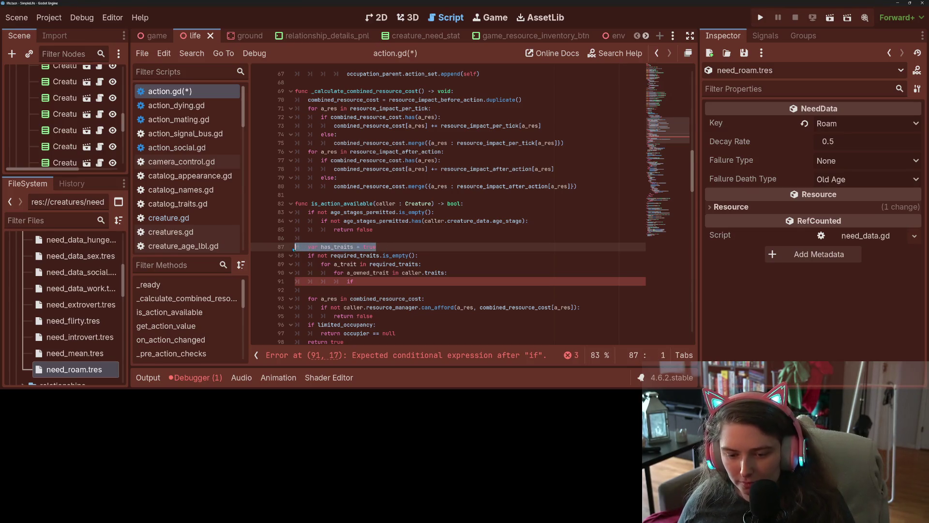
key(BackSpace)
key(BackSpace)
key(Down)
key(Down)
key(Down)
key(End)
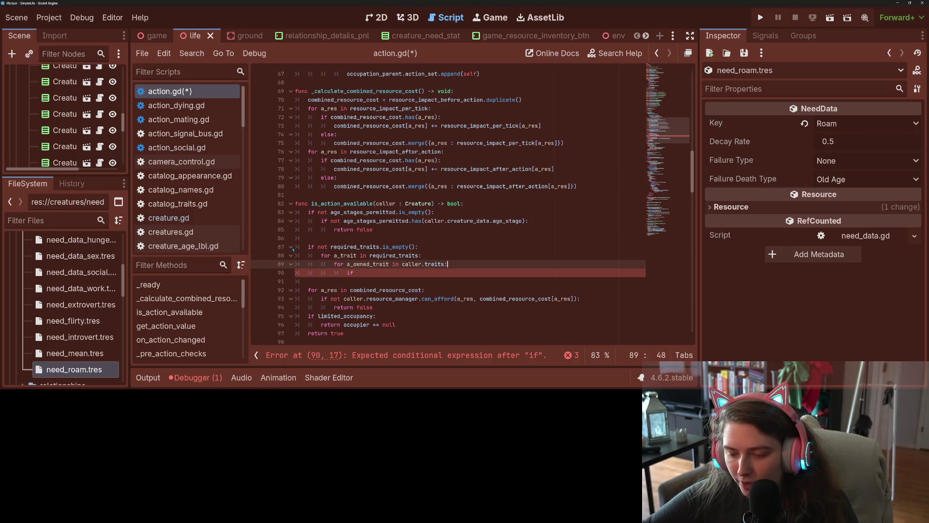
key(Up)
key(Return)
key(ctrl+v)
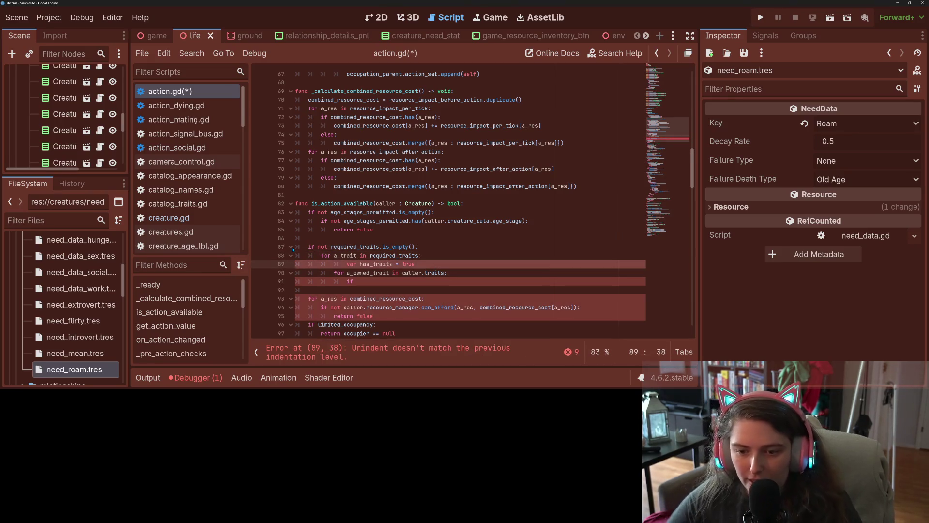
key(BackSpace)
key(ctrl+Right)
key(ctrl+Right)
key(BackSpace)
- Change the has_trait flag's initial value from true to false
click(382, 287)
click(390, 283)
click(400, 264)
double_click(393, 264)
text(false)
- Start the inner if comparing a_owned_trait.display_name with a_trait's display_name
click(398, 283)
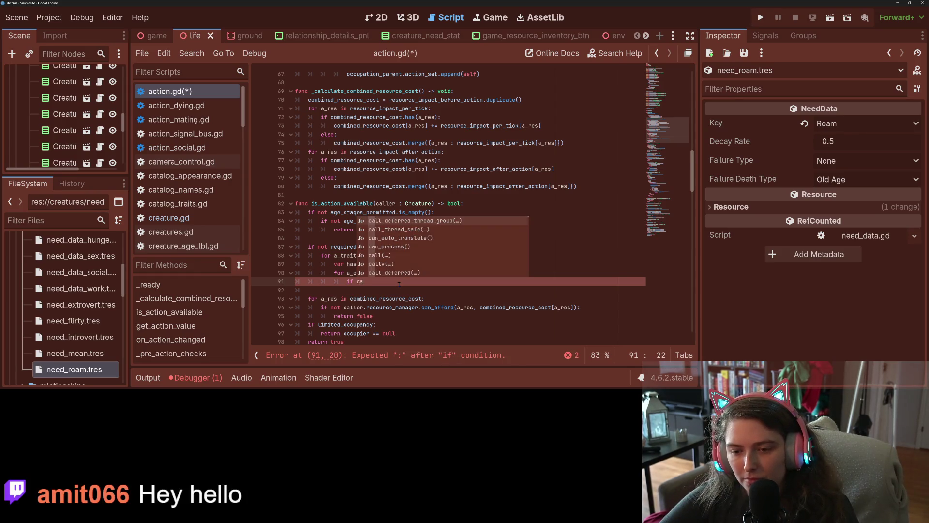
key(BackSpace)
key(BackSpace)
text(a_)
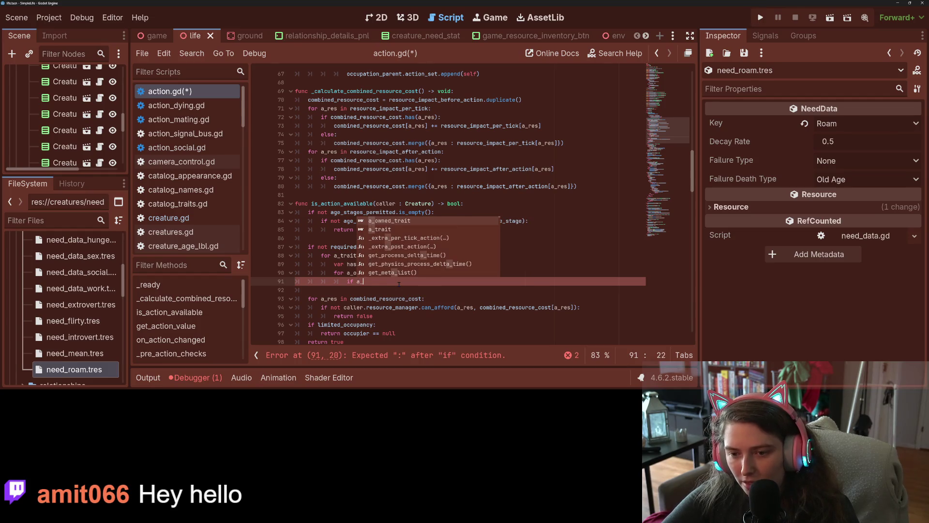
key(Return)
text(.d)
key(Return)
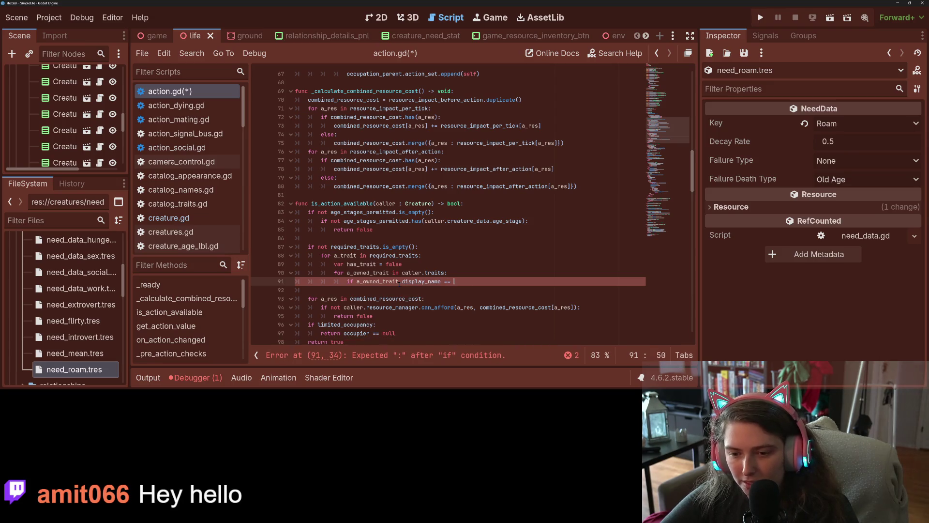
text(a_t)
key(Return)
text(.di)
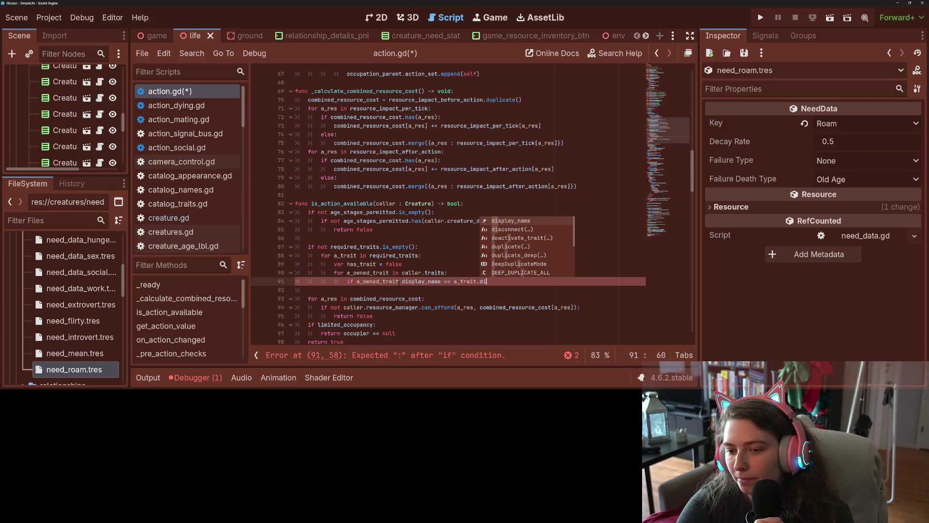
double_click(401, 281)
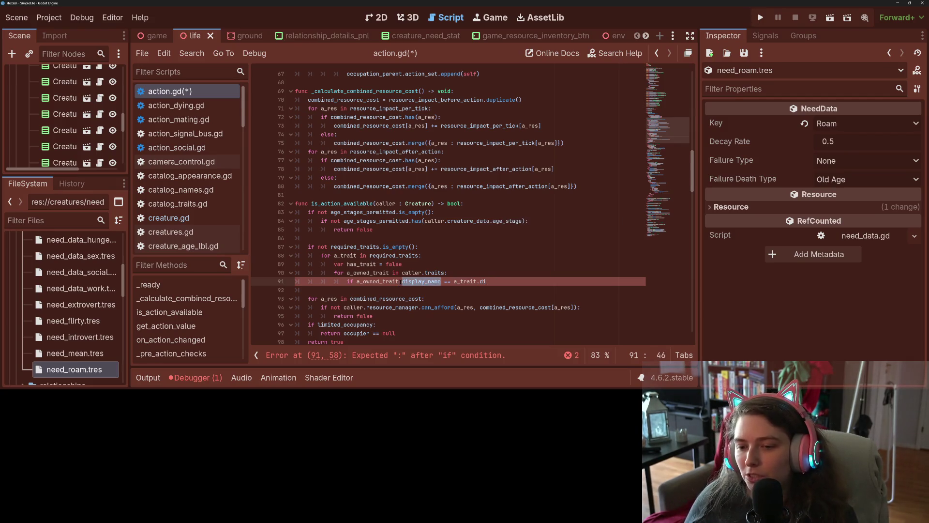
- Replace the display_name comparison and inner loop with an 'if not …has(a_trait):' check
click(522, 283)
drag(508, 283, 380, 281)
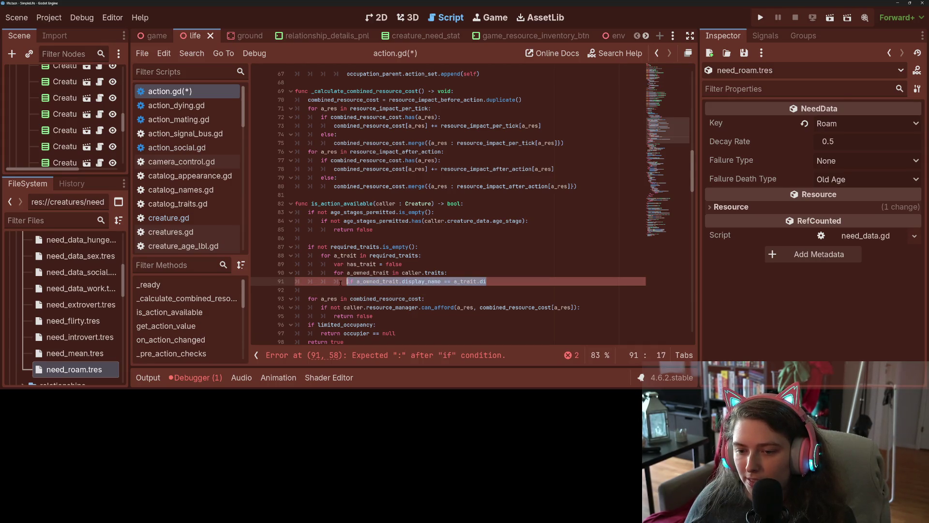
click(357, 282)
drag(491, 280, 450, 272)
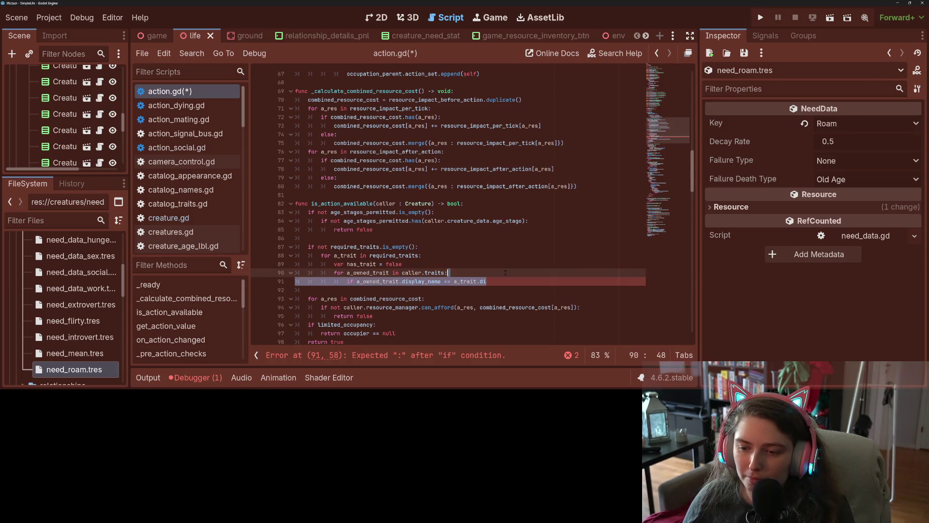
key(BackSpace)
drag(361, 272, 329, 272)
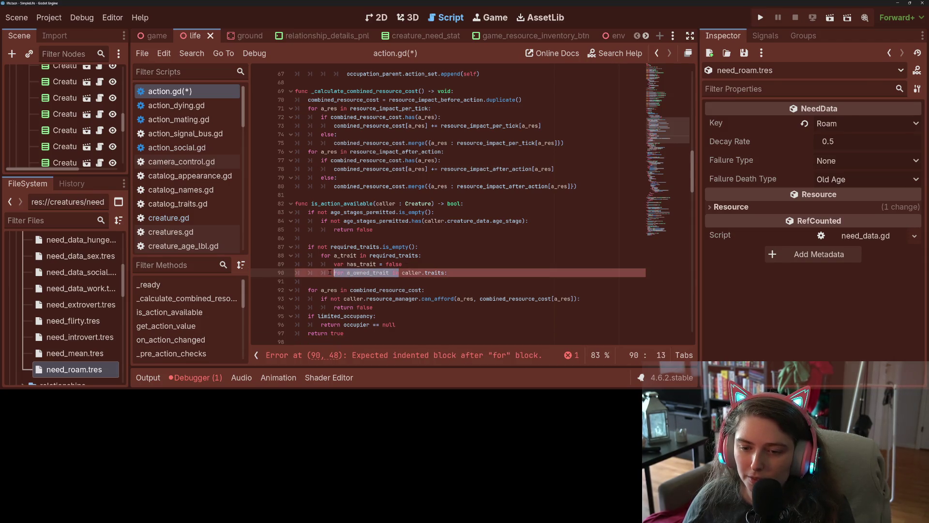
text(if n)
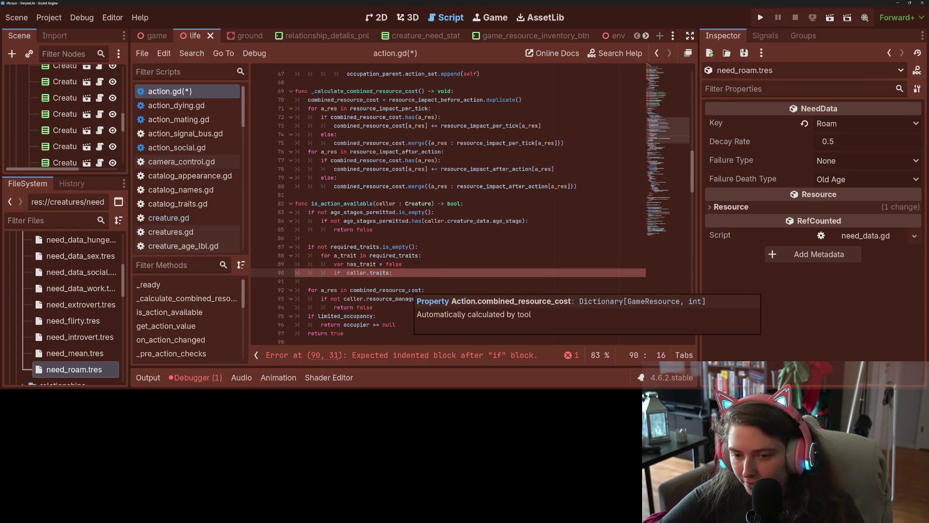
text(ot)
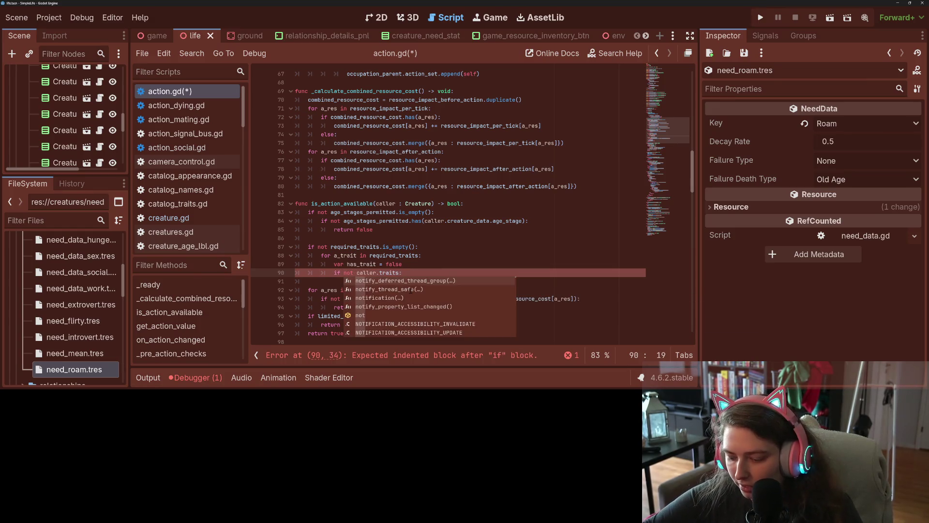
key(End)
text(.ha)
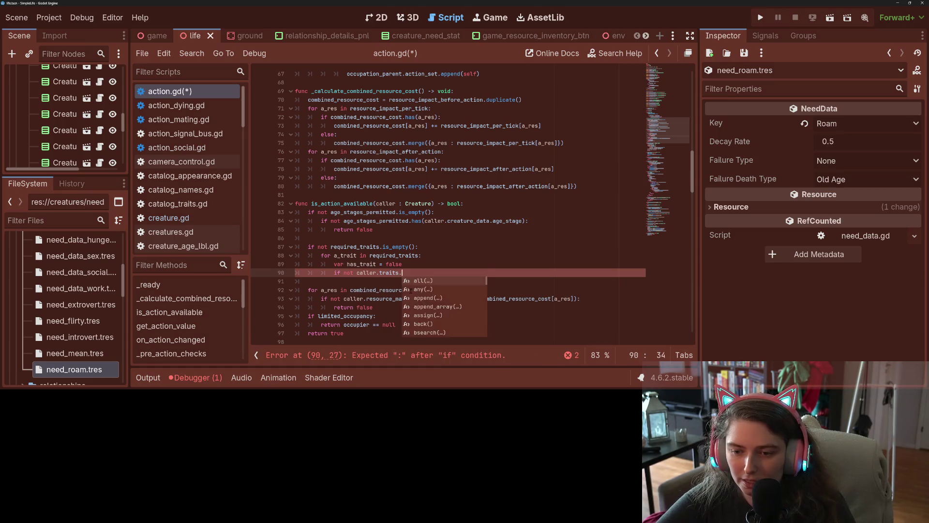
key(Return)
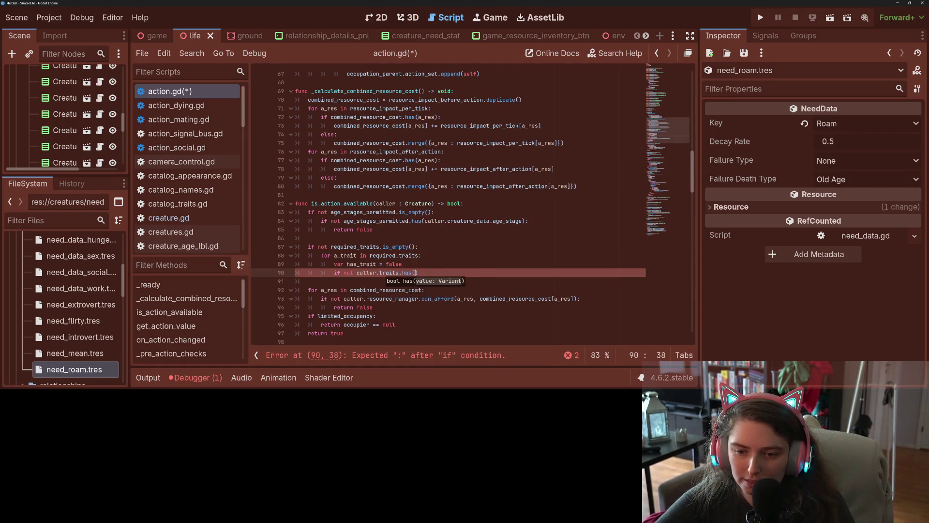
text(a_trait))
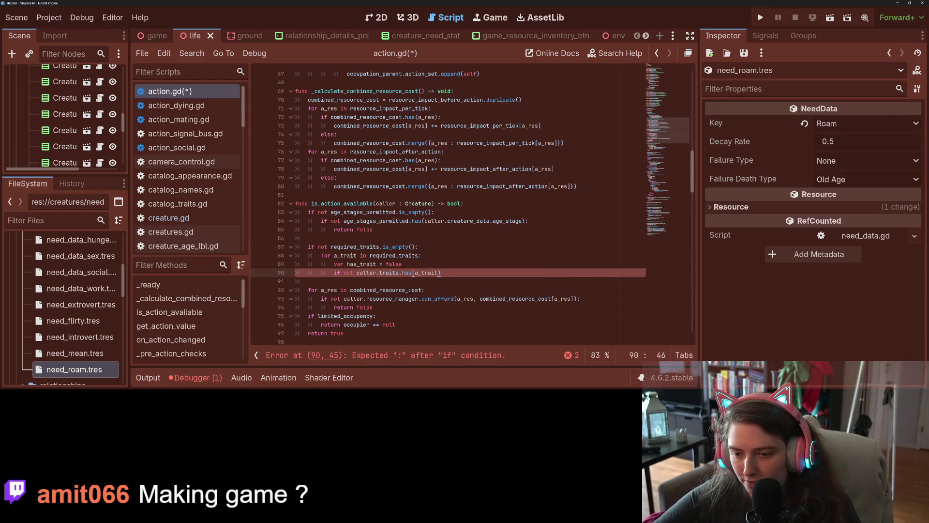
text(:)
key(Return)
text(return false)
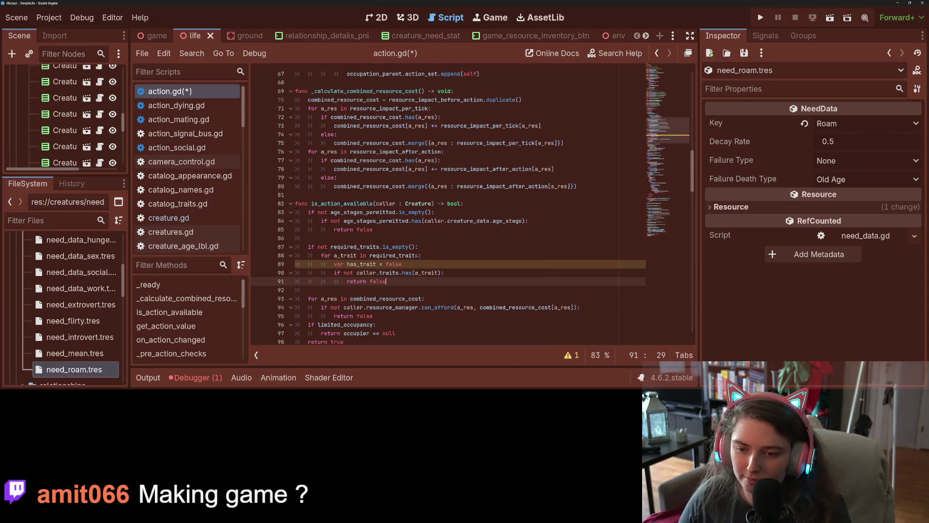
- Delete the unused has_trait flag line and save action.gd
drag(415, 264, 296, 264)
key(BackSpace)
key(BackSpace)
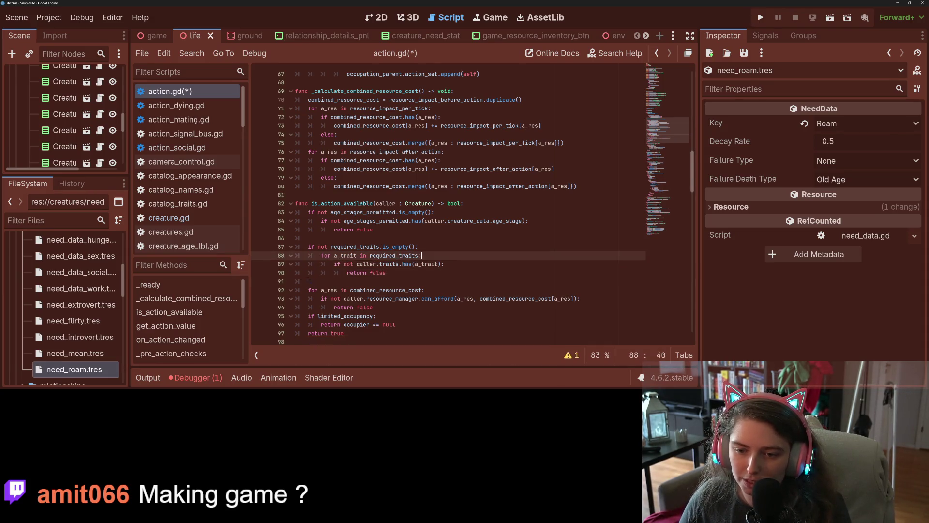
click(345, 281)
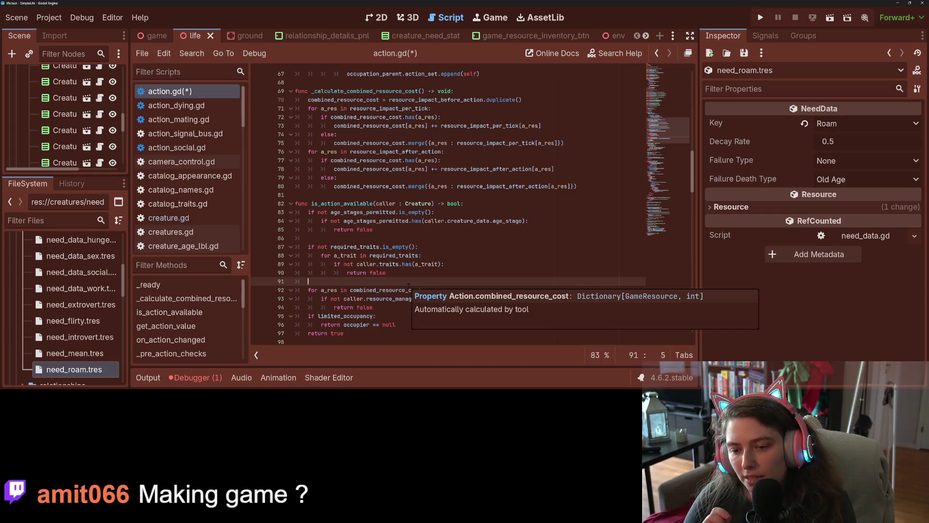
key(ctrl+s)
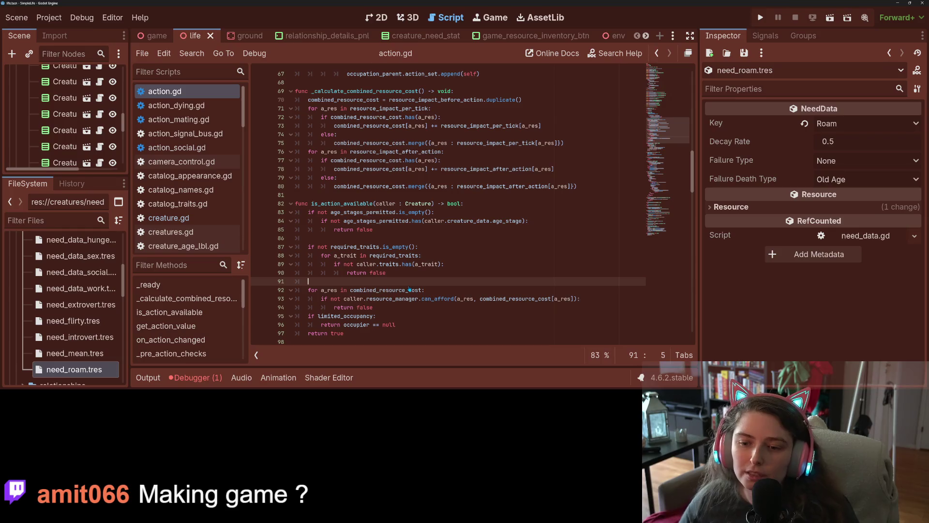
click(338, 195)
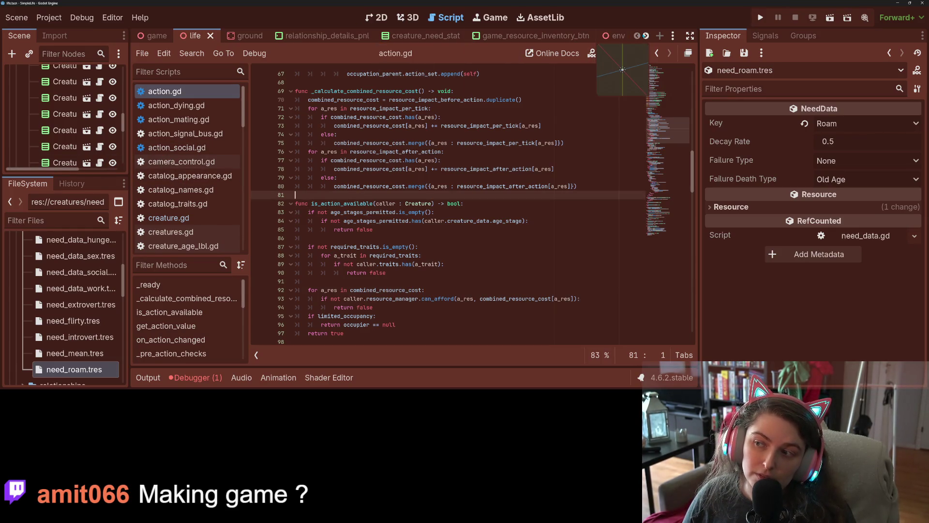
- In the creature scene, review the need impacts of ActionMeanChat, ActionFriendlyChat and ActionRomanticChat
scroll(646, 36, down, 4)
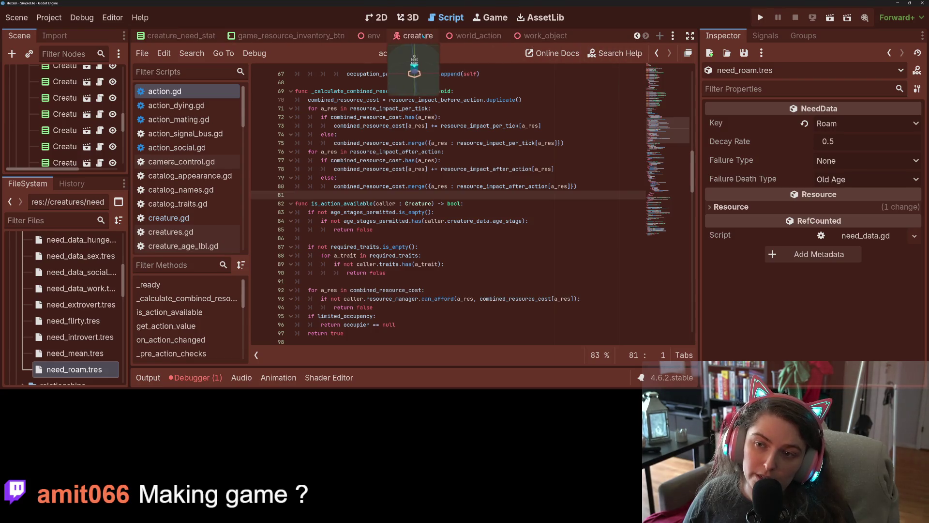
click(418, 36)
drag(99, 176, 99, 319)
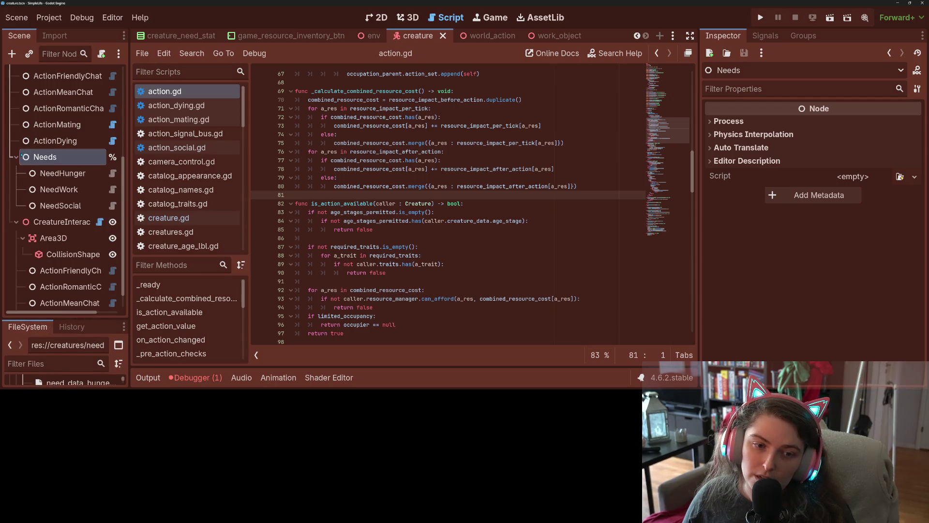
click(18, 156)
scroll(62, 272, up, 2)
scroll(63, 272, down, 2)
click(87, 283)
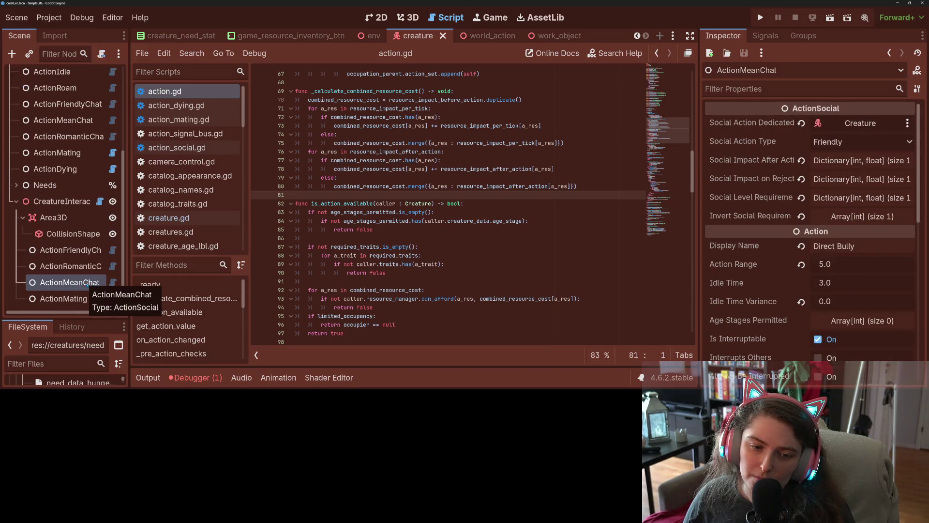
click(85, 266)
key(Up)
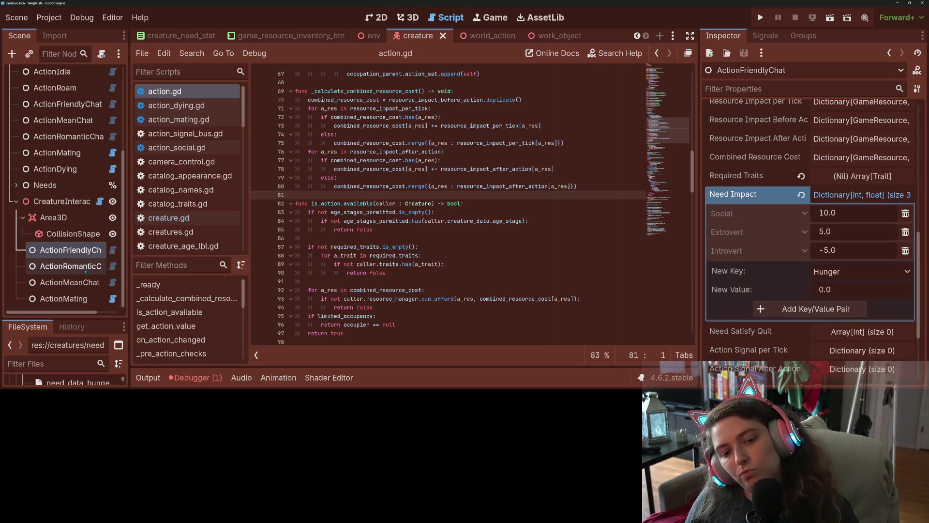
click(86, 269)
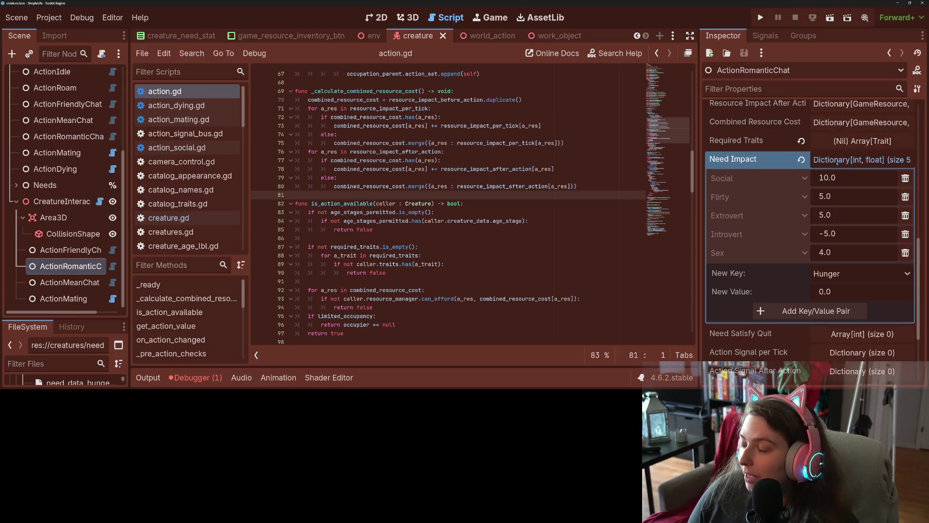
click(841, 160)
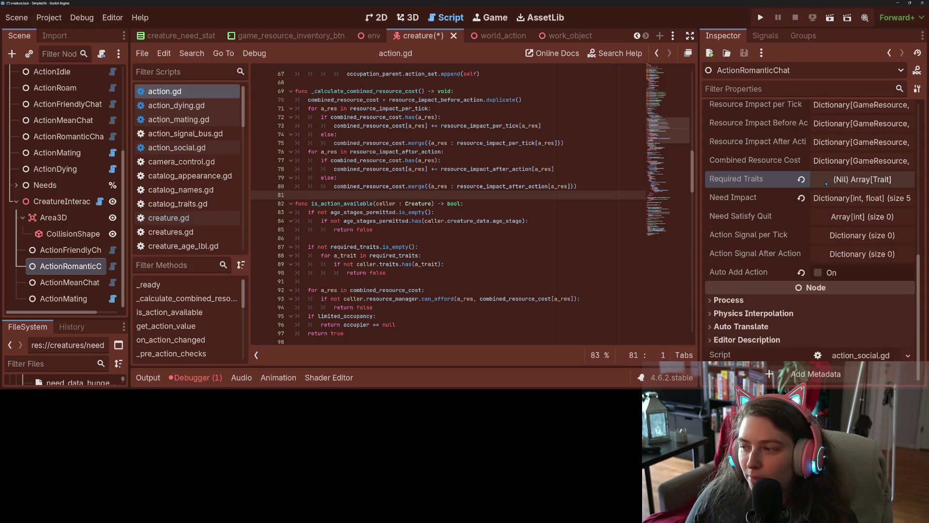
- Save the action script and the creature scene
click(544, 169)
key(ctrl+s)
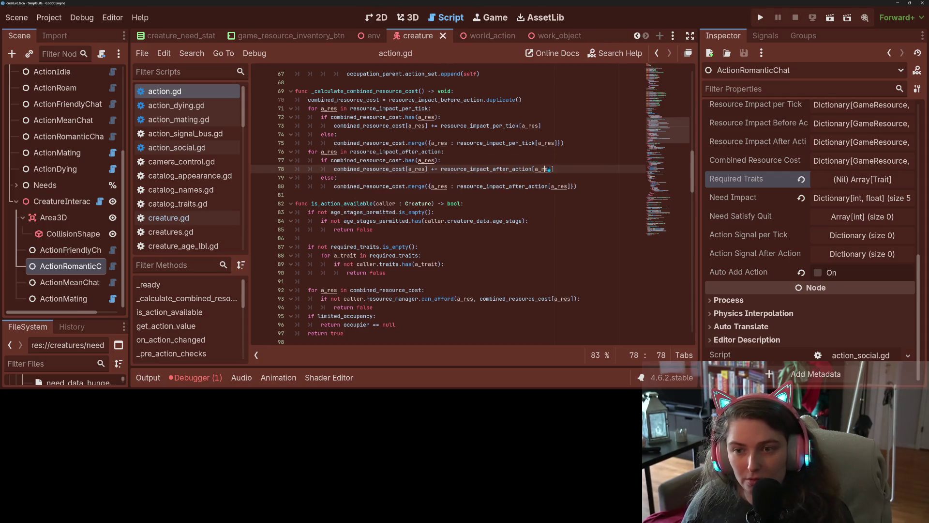
key(ctrl+s)
click(49, 18)
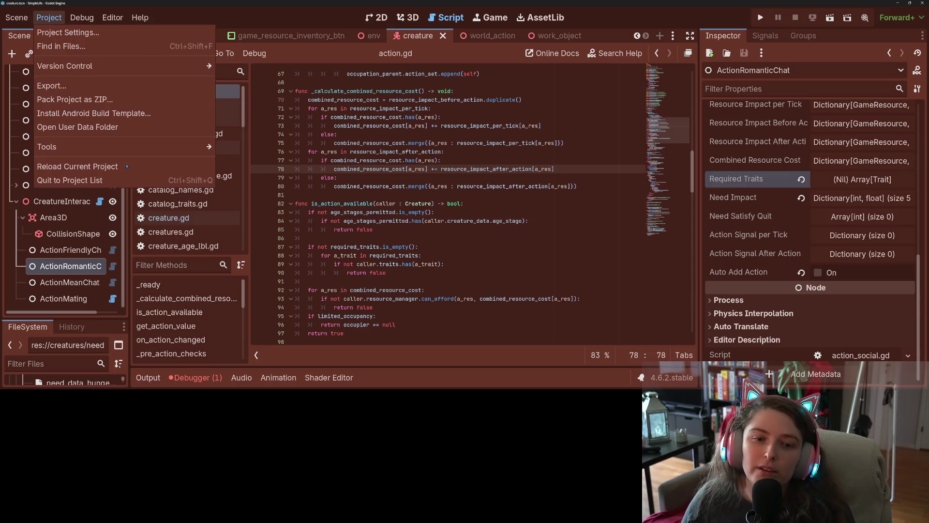
- Reload the project, then inspect ActionRomanticChat and ActionMating (Direct Mating, range 2.0)
click(94, 166)
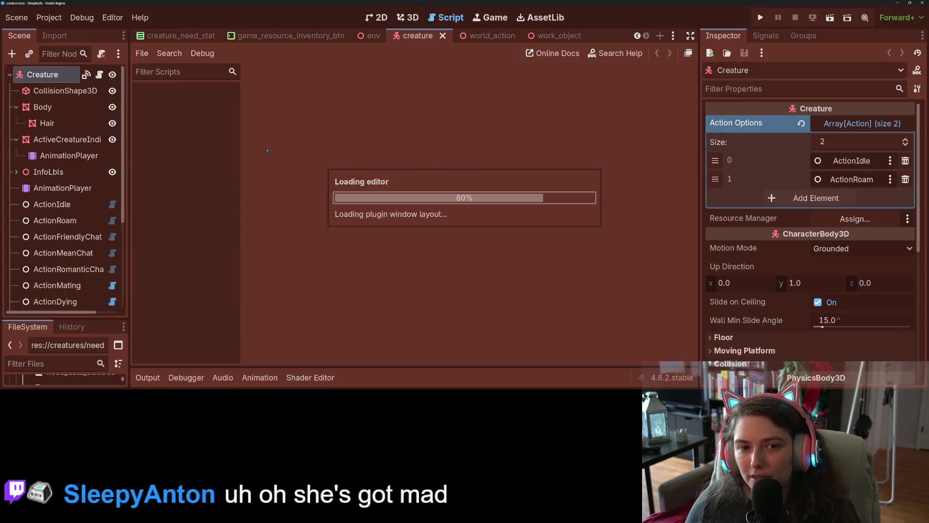
scroll(82, 249, down, 3)
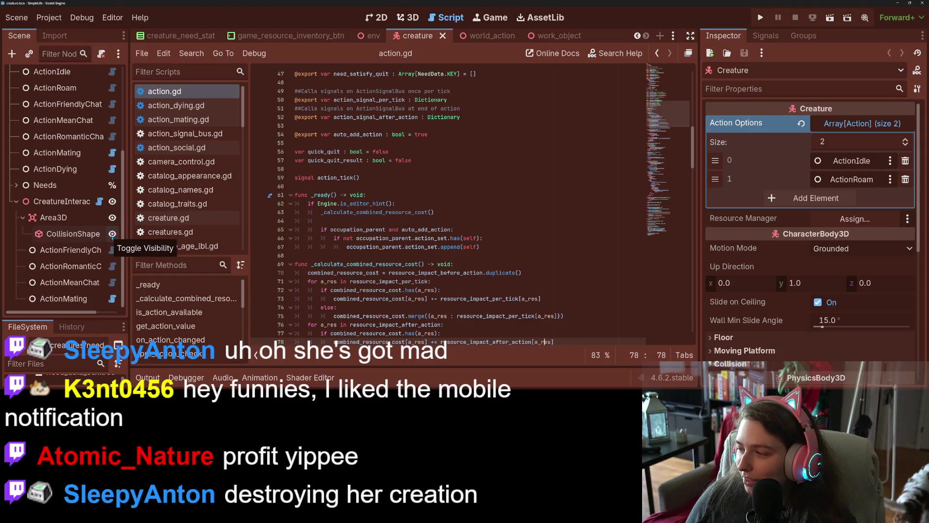
click(65, 266)
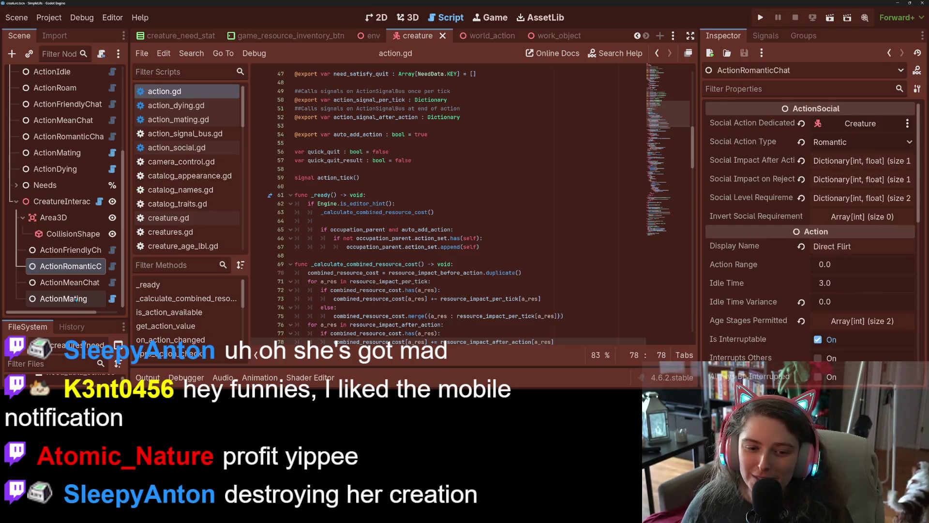
click(76, 299)
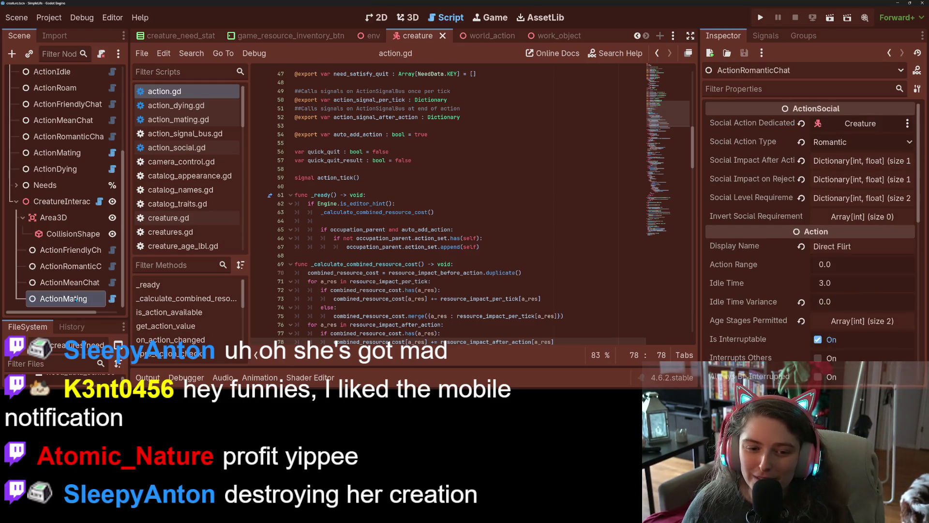
click(835, 218)
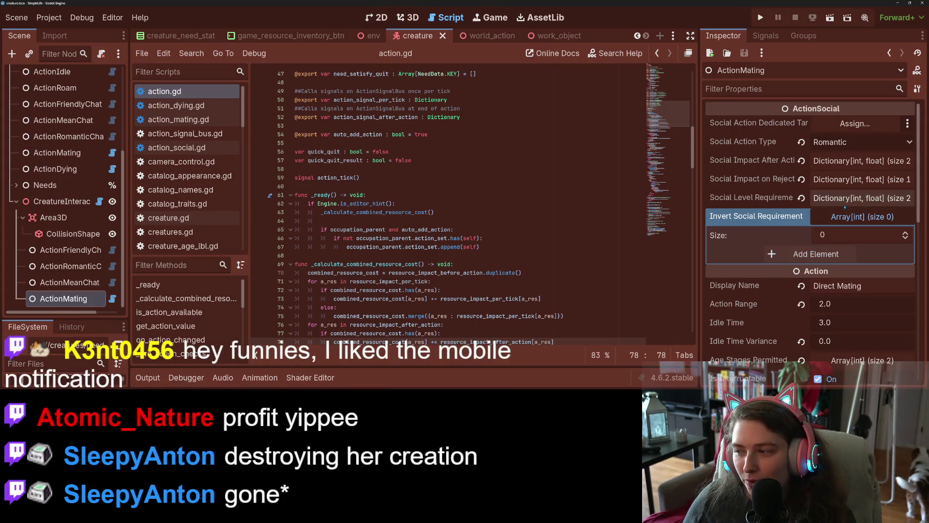
- Add trait_flirty.tres as ActionMating's one Required Trait and save the creature scene
click(846, 216)
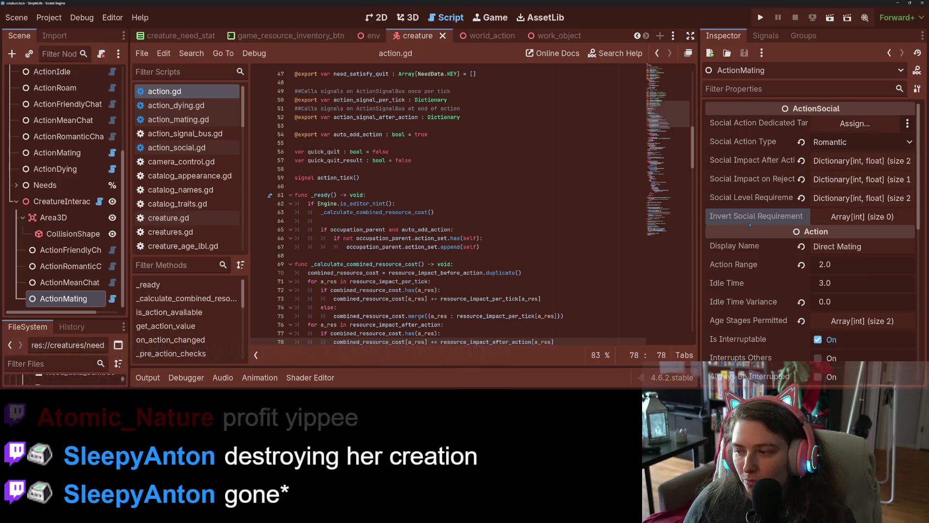
click(404, 255)
scroll(404, 230, up, 1)
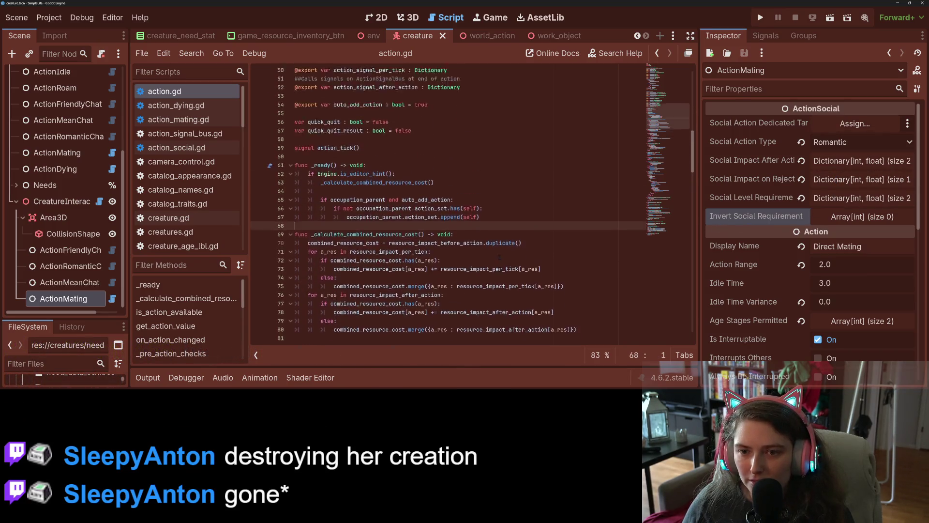
click(404, 230)
scroll(404, 231, up, 3)
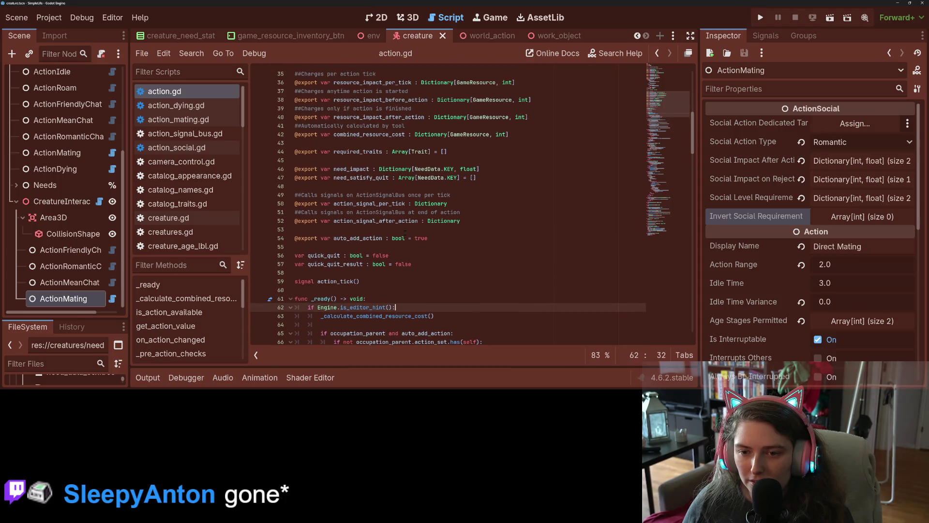
scroll(759, 291, down, 8)
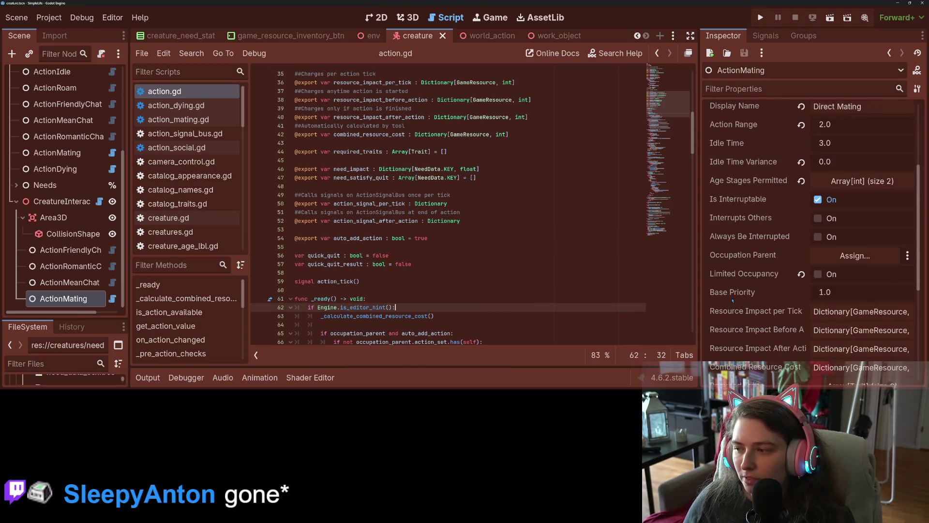
scroll(759, 291, down, 2)
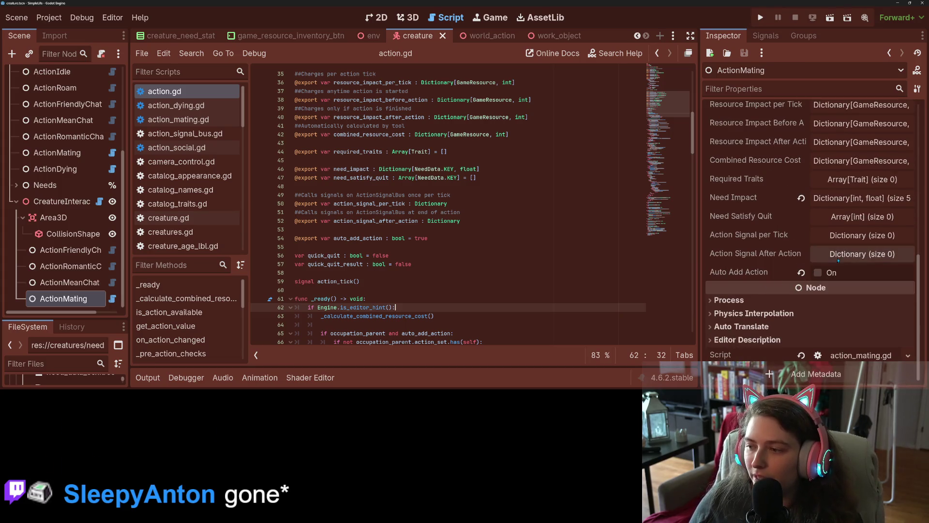
click(848, 179)
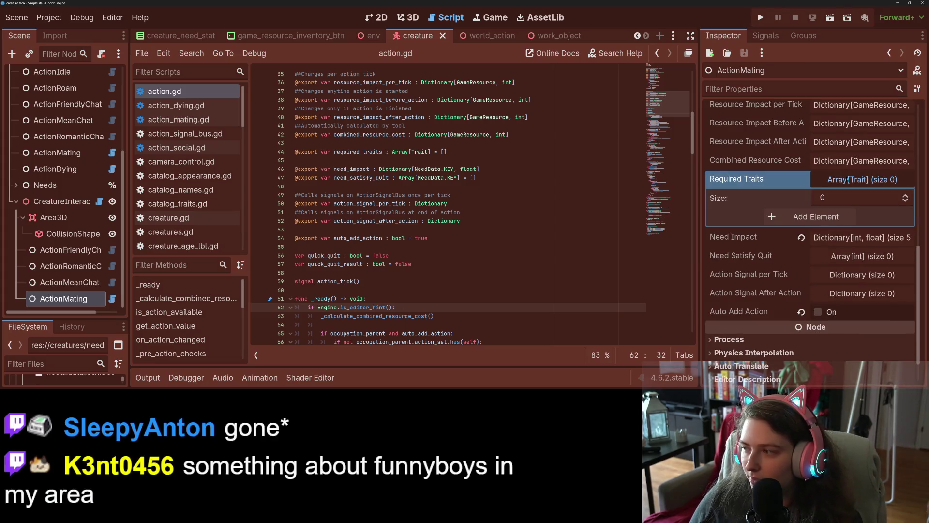
click(876, 215)
click(876, 216)
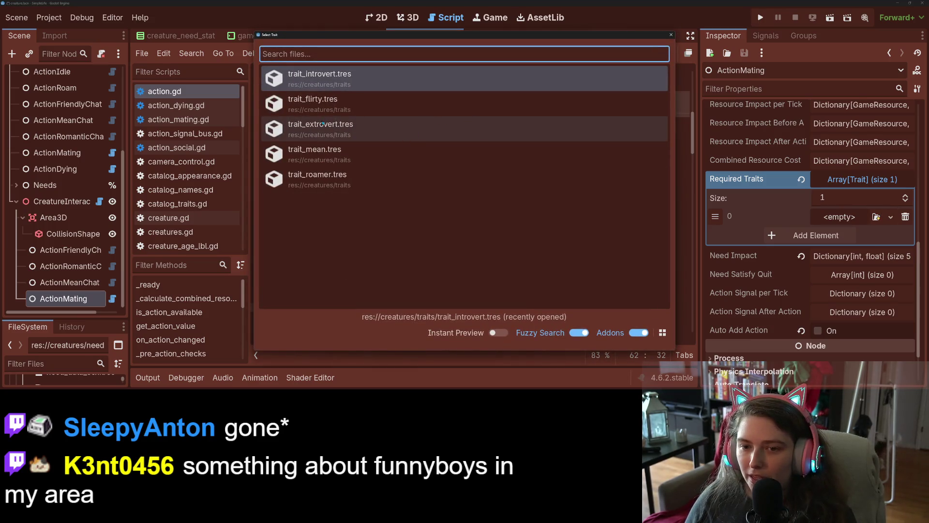
click(369, 110)
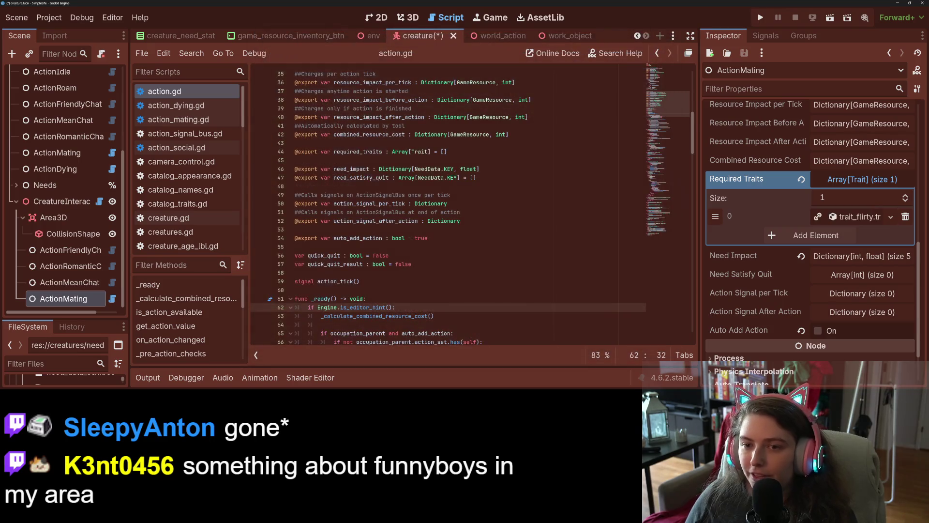
key(ctrl+s)
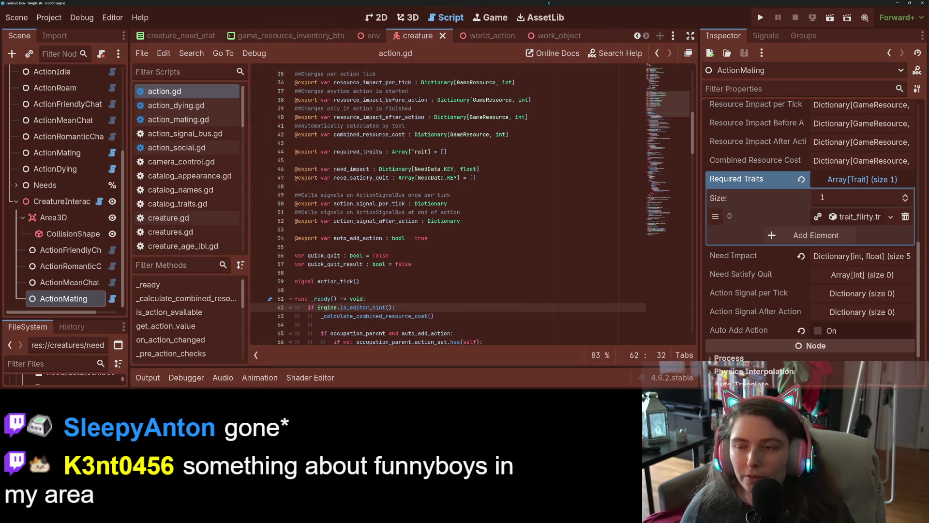
- Run the game maximized, enter 100, enable automatic creature spawning, and speed up to 4.0
click(758, 17)
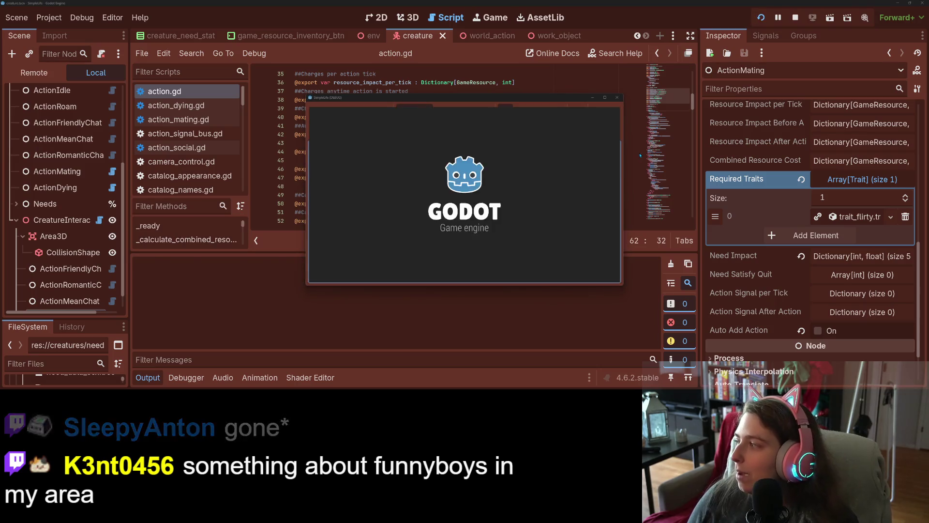
click(605, 98)
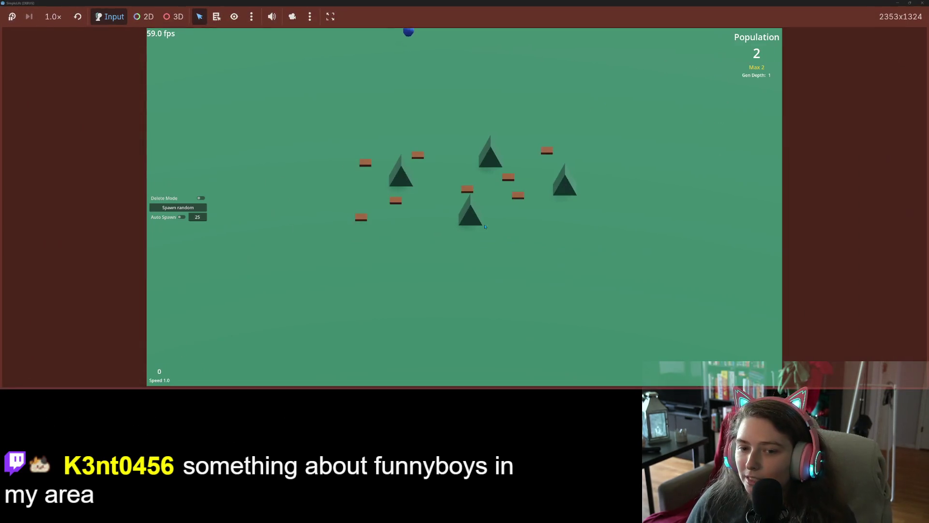
text(100)
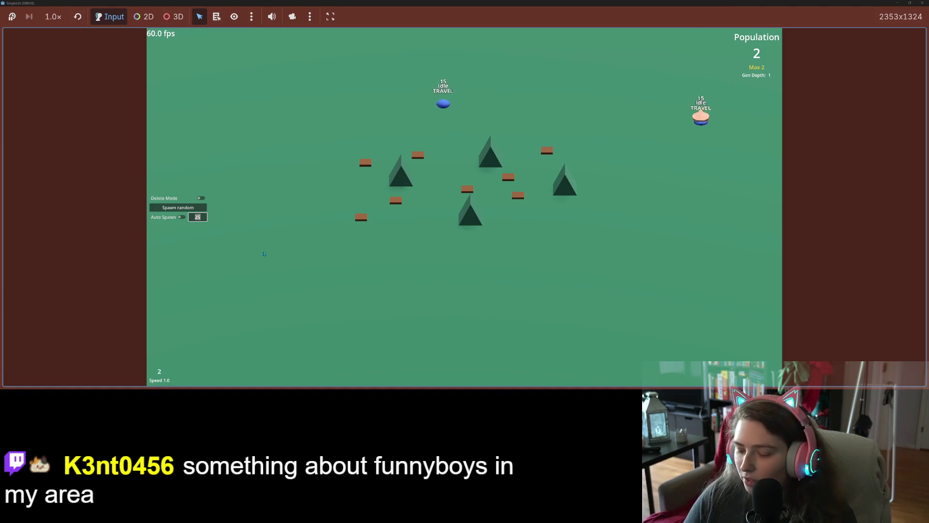
click(181, 217)
key(4)
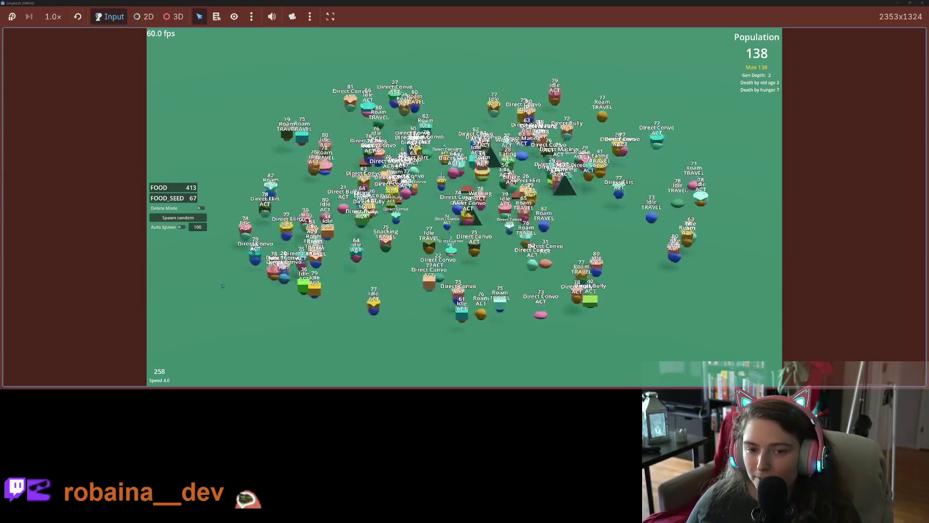
- Return to speed 1.0, inspect one creature's info panel, then stop the test with F8
key(1)
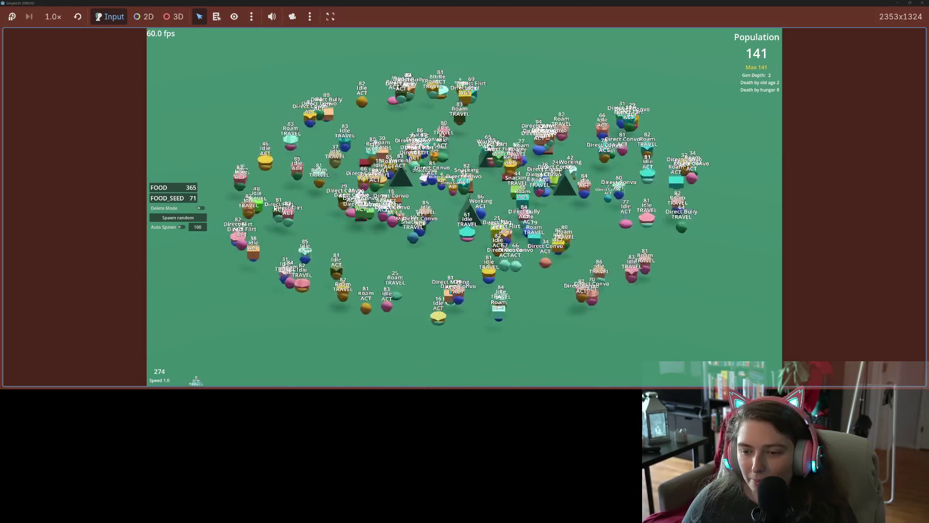
click(450, 296)
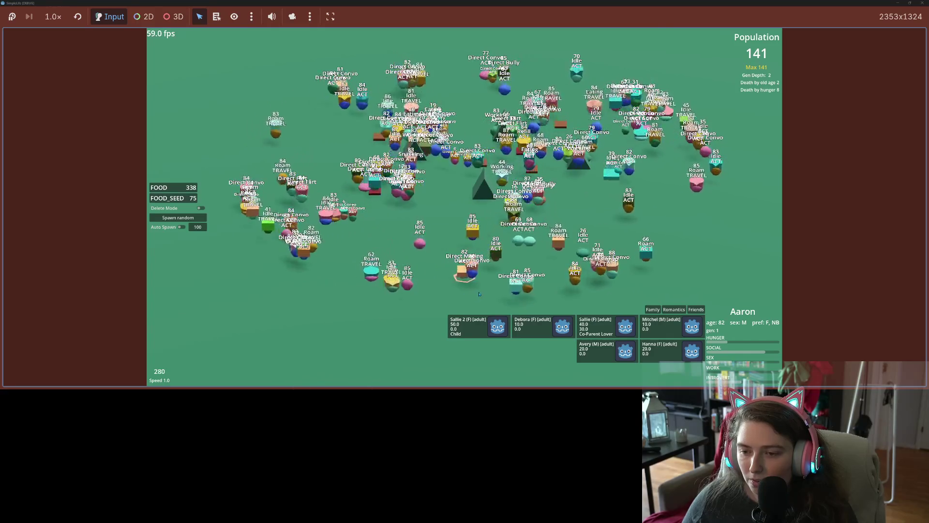
scroll(479, 293, up, 5)
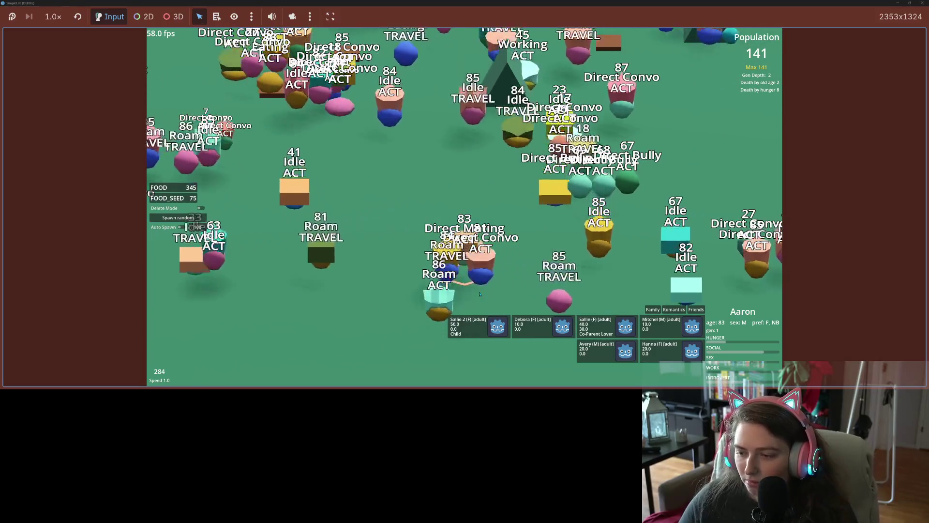
scroll(479, 294, down, 5)
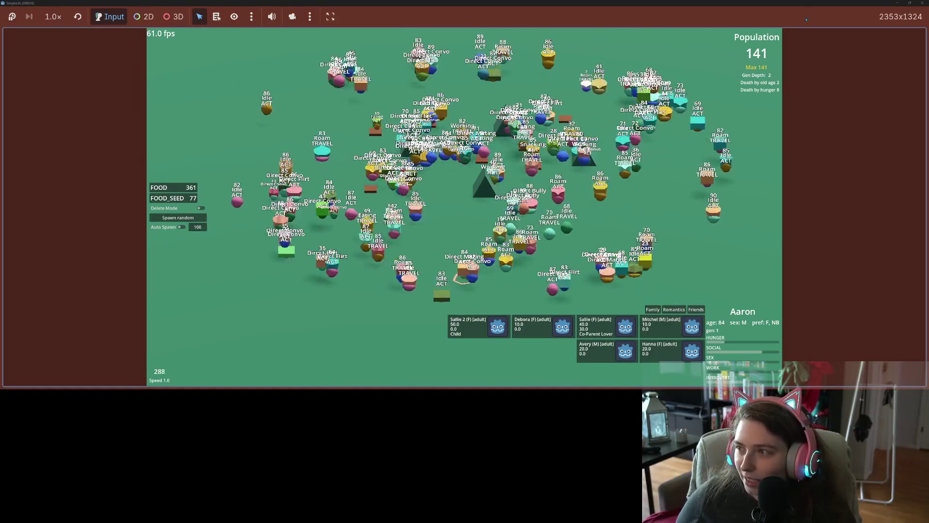
key(F8)
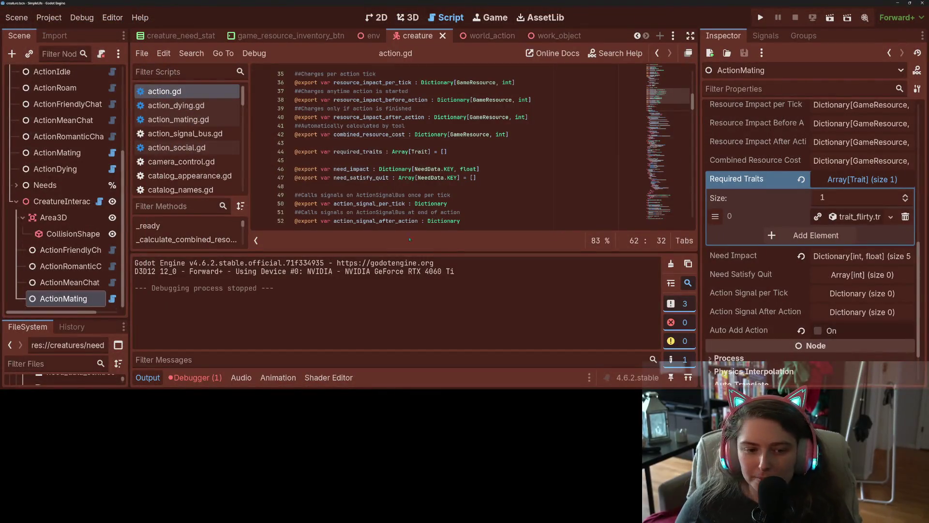
- Recheck ActionMating's properties and search action.gd for required_traits occurrences
click(70, 283)
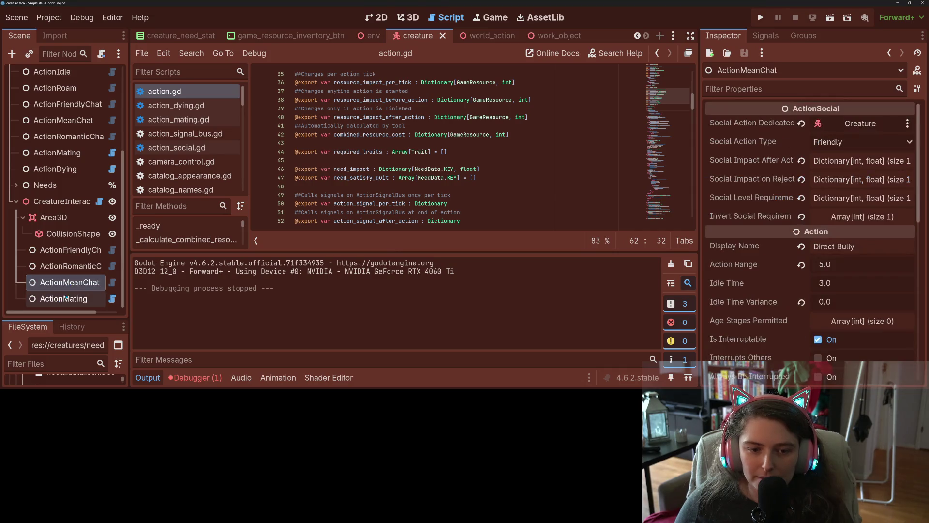
click(66, 299)
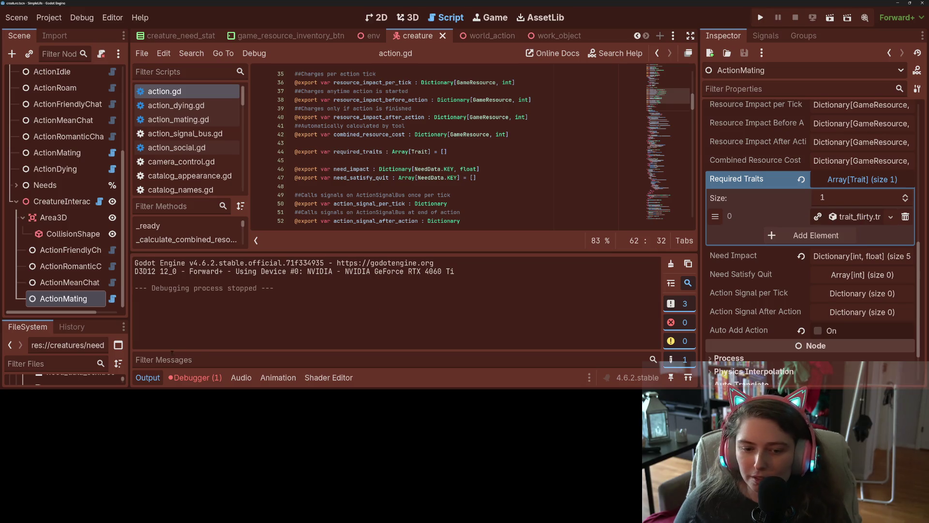
click(149, 381)
scroll(410, 272, down, 15)
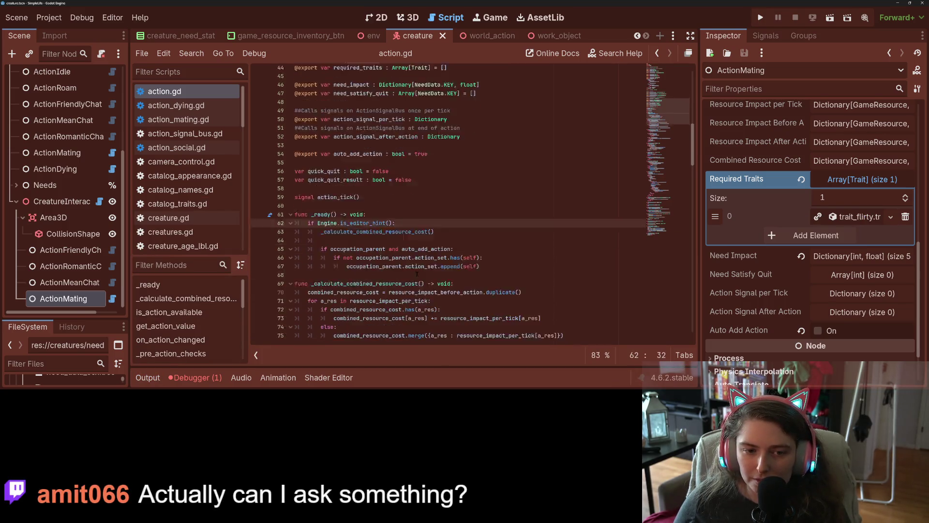
scroll(417, 273, down, 4)
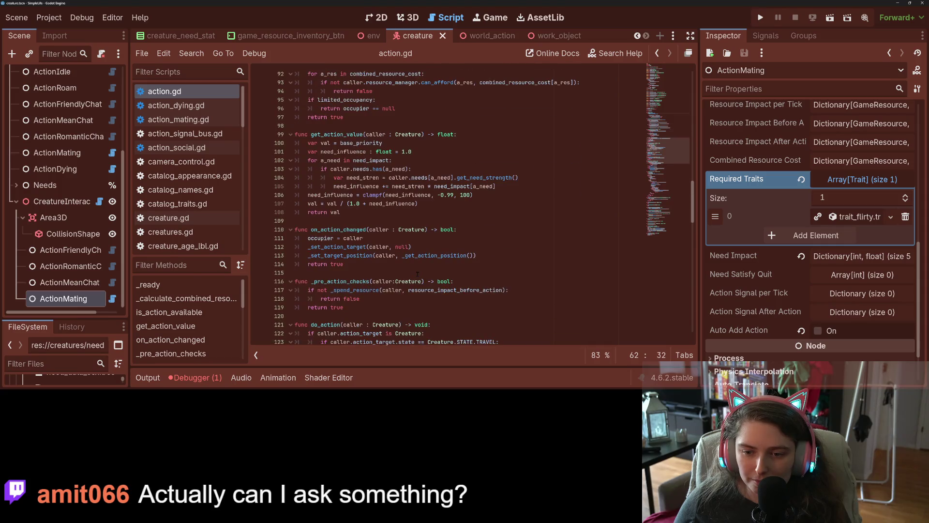
scroll(417, 273, up, 11)
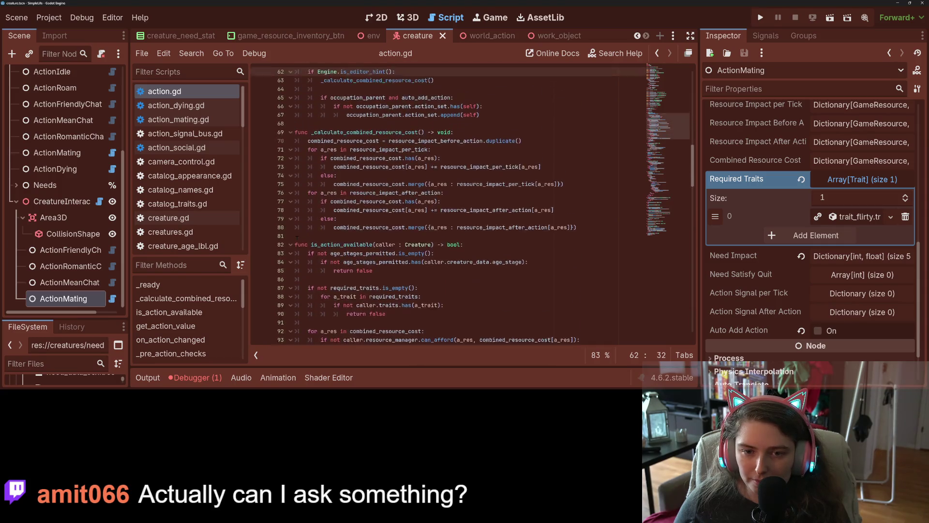
scroll(362, 223, down, 1)
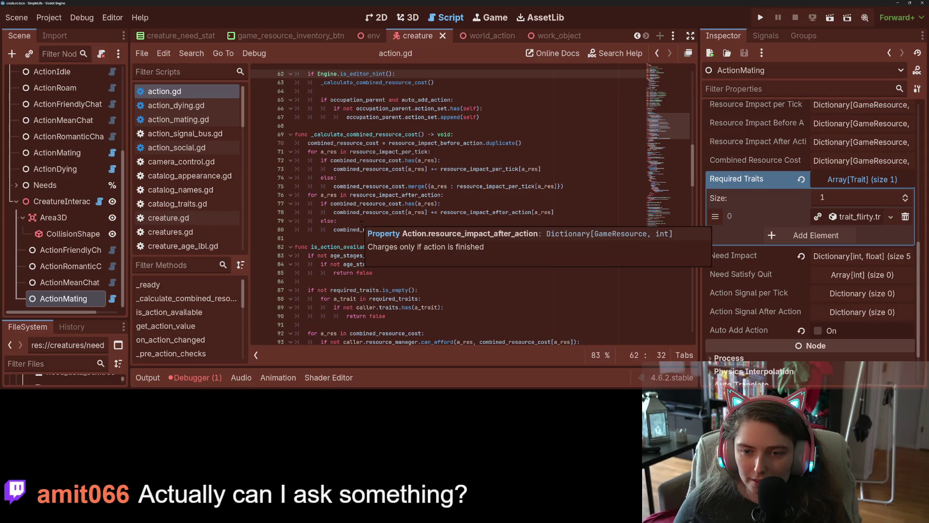
scroll(362, 222, up, 9)
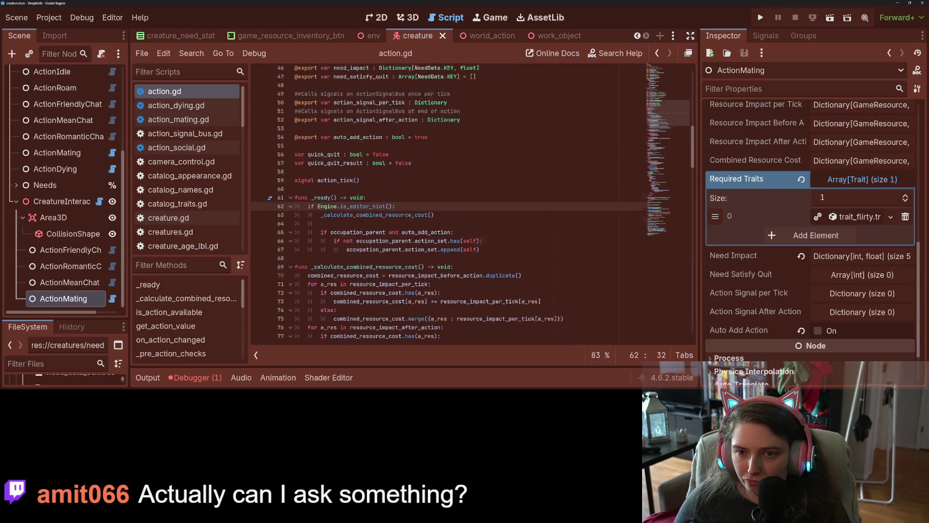
double_click(358, 152)
key(ctrl+f)
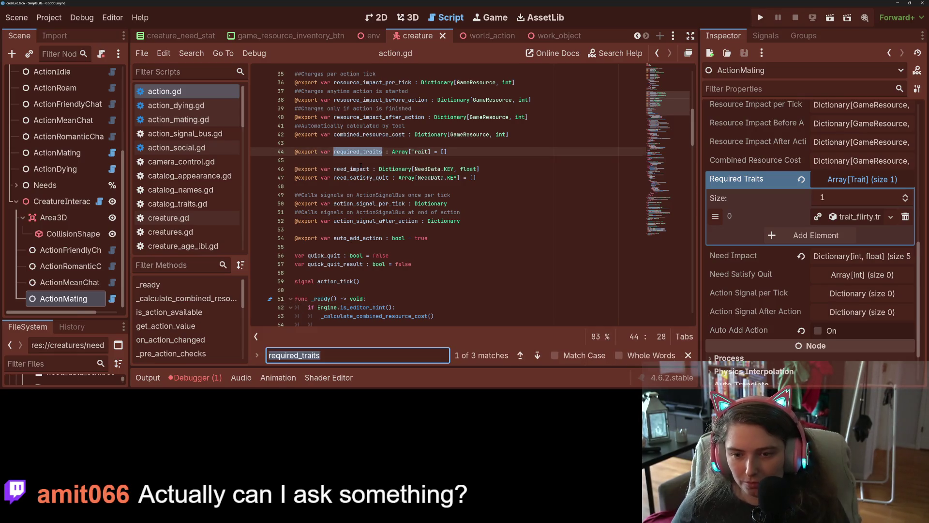
key(Return)
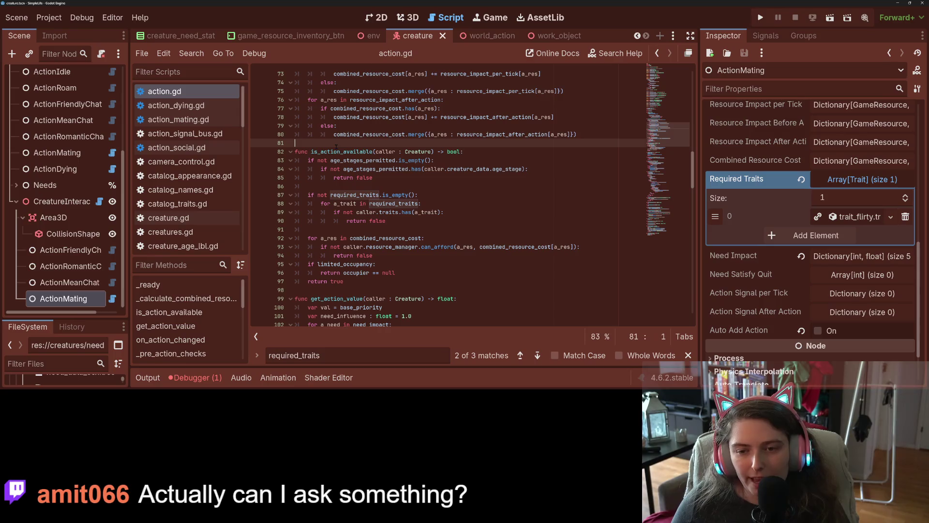
- Review is_action_available's required_traits check, then Find in Files for is_action_available
double_click(358, 151)
double_click(341, 195)
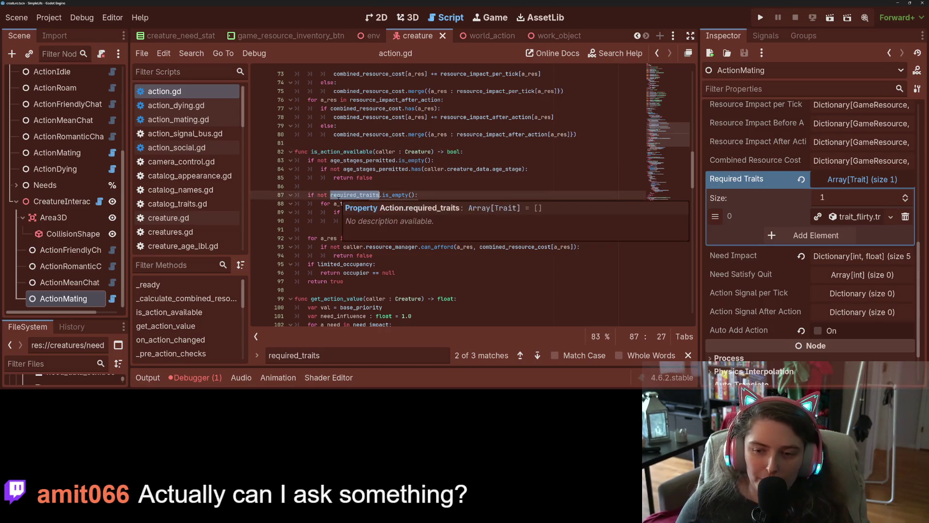
click(320, 220)
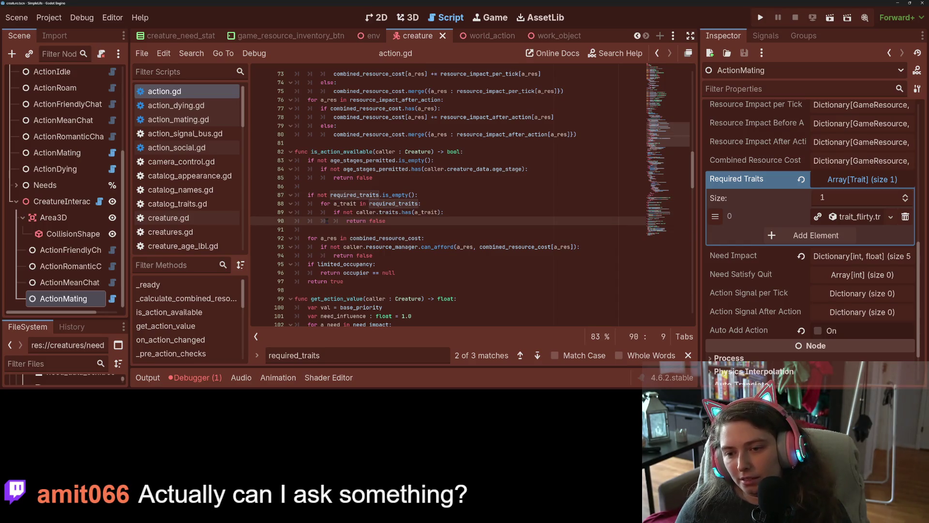
double_click(380, 204)
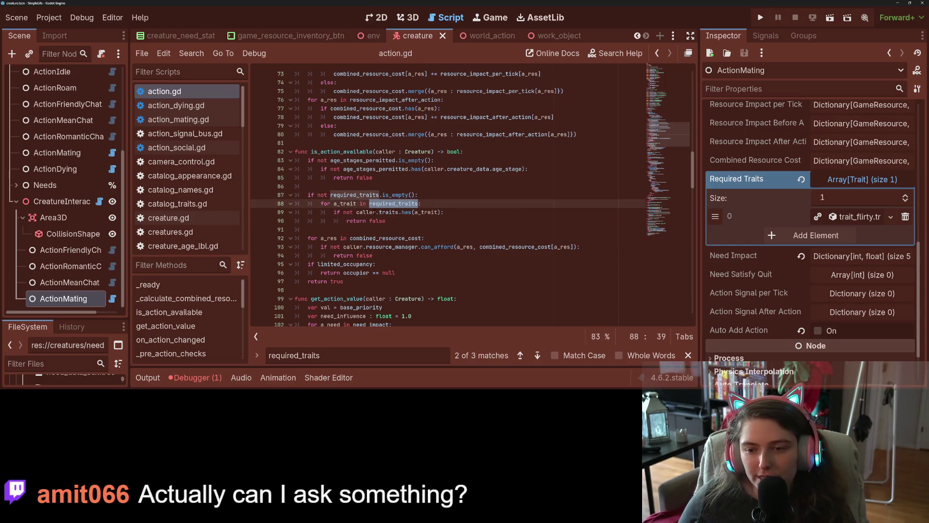
click(375, 151)
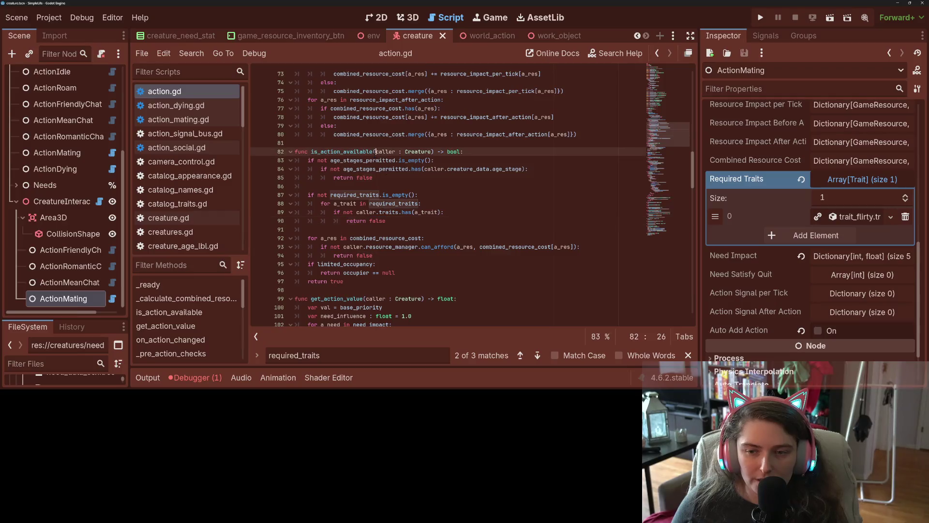
double_click(371, 151)
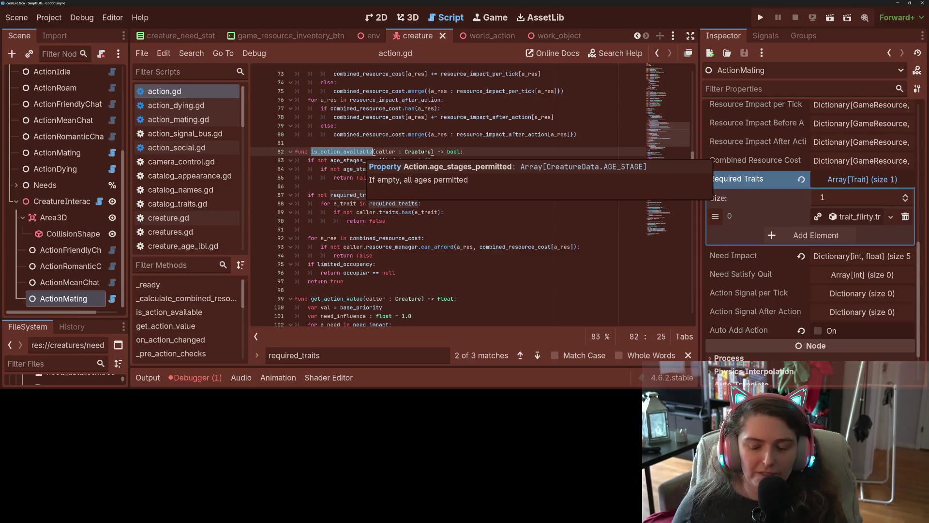
double_click(361, 194)
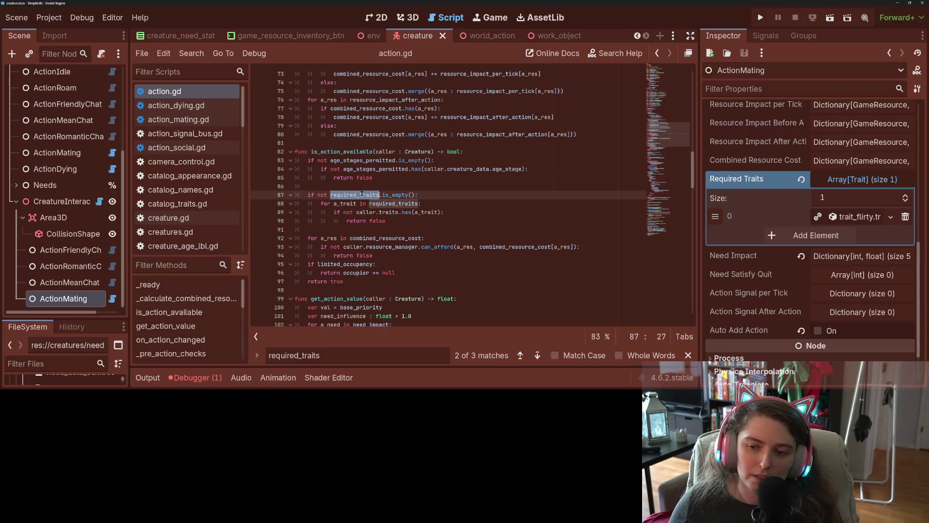
mouse_move(362, 194)
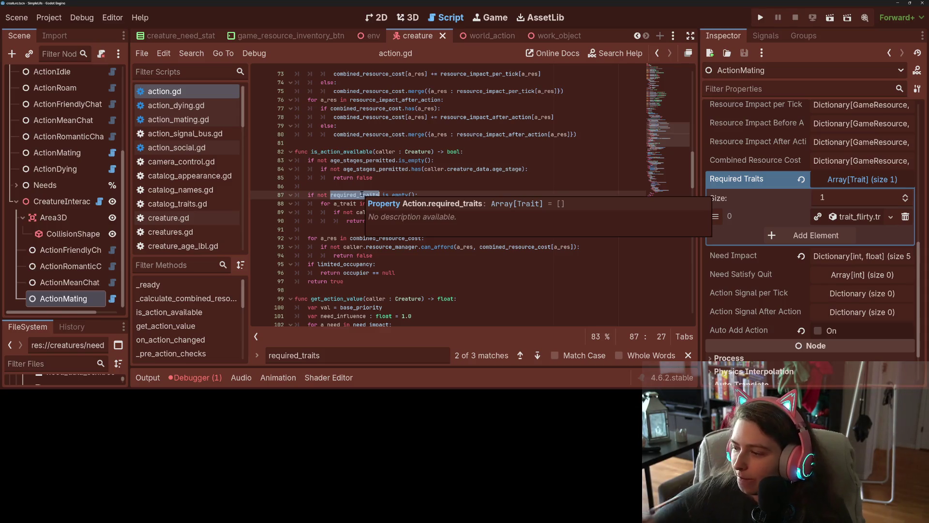
click(440, 211)
click(450, 218)
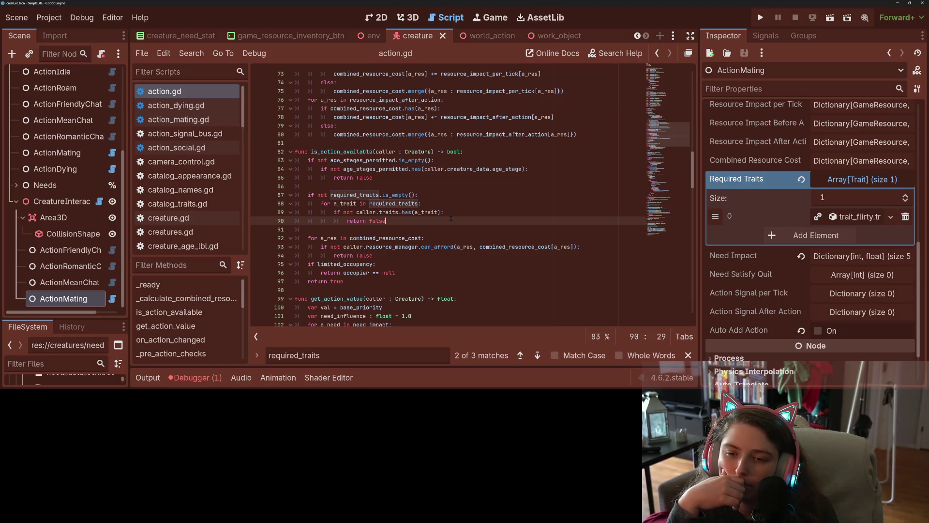
double_click(341, 151)
key(ctrl+shift+f)
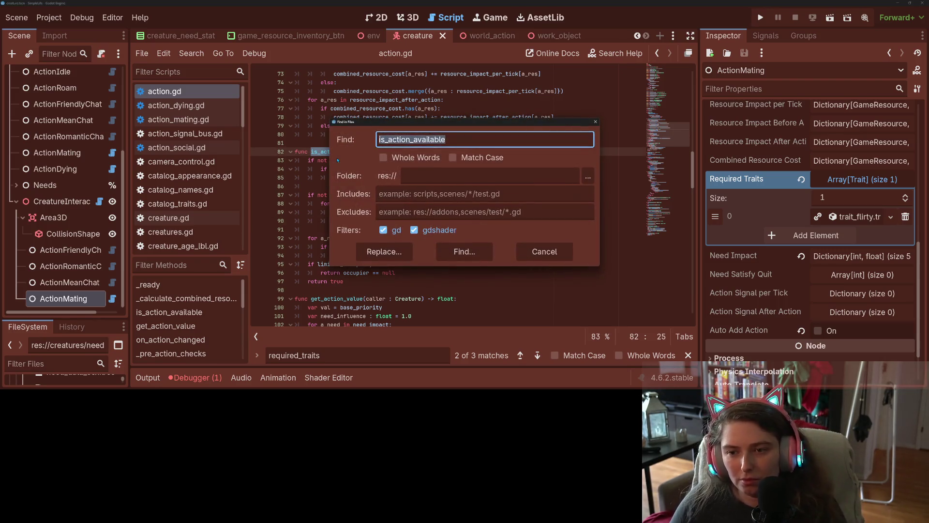
- Search the project for is_action_available and compare the action.gd and action_social.gd matches
key(Return)
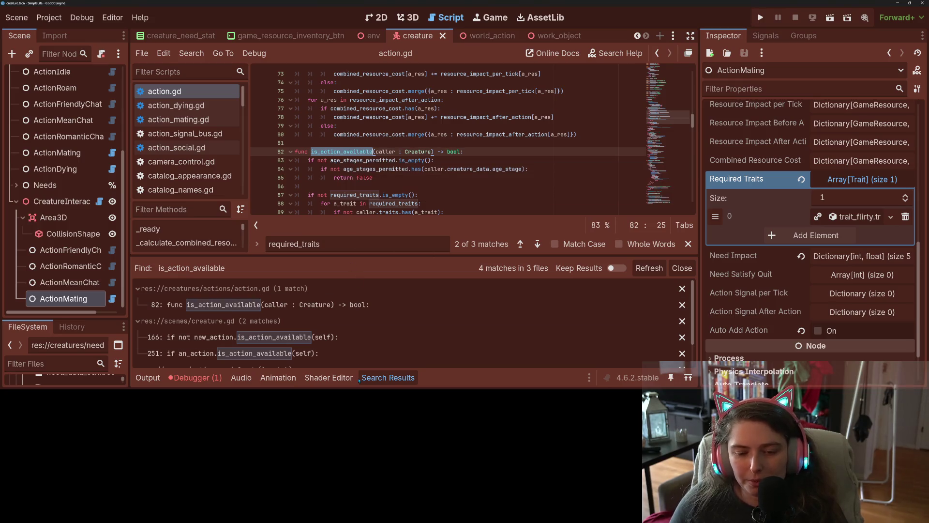
scroll(354, 348, down, 2)
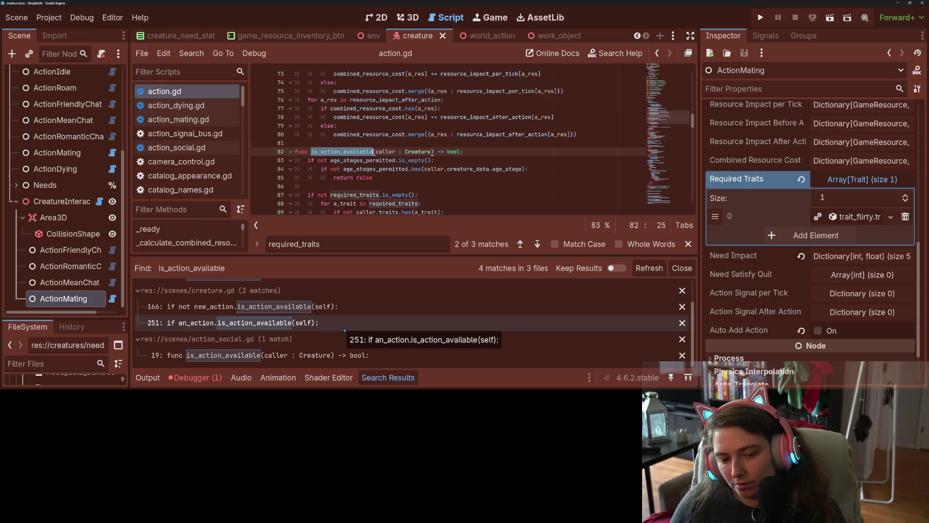
click(342, 355)
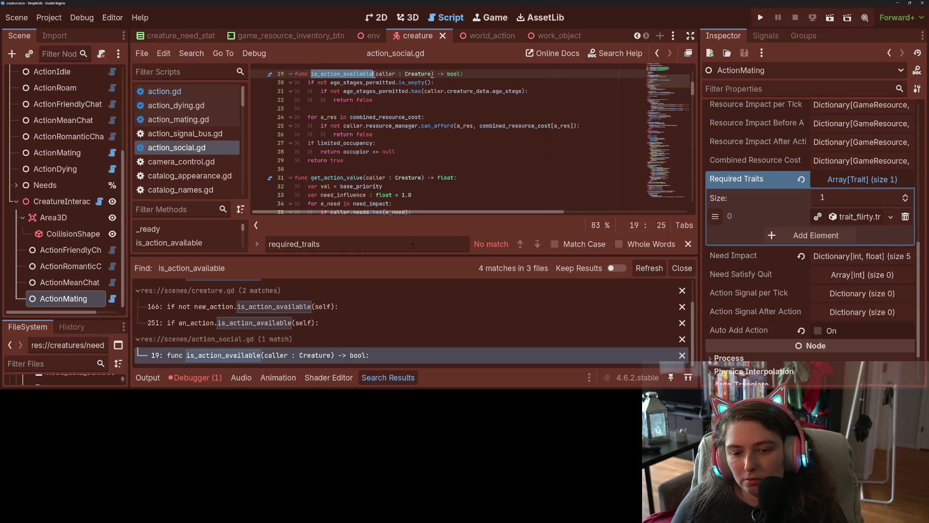
scroll(317, 315, up, 2)
click(317, 305)
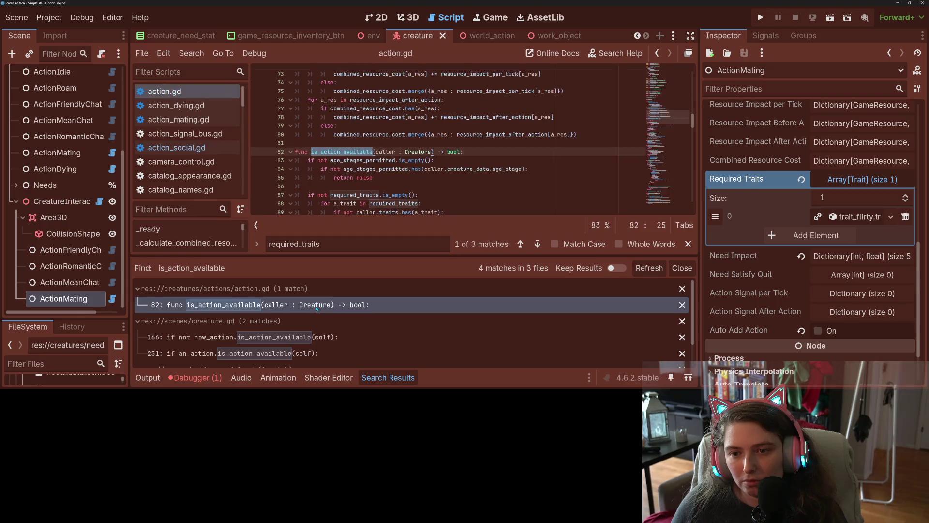
scroll(383, 151, down, 2)
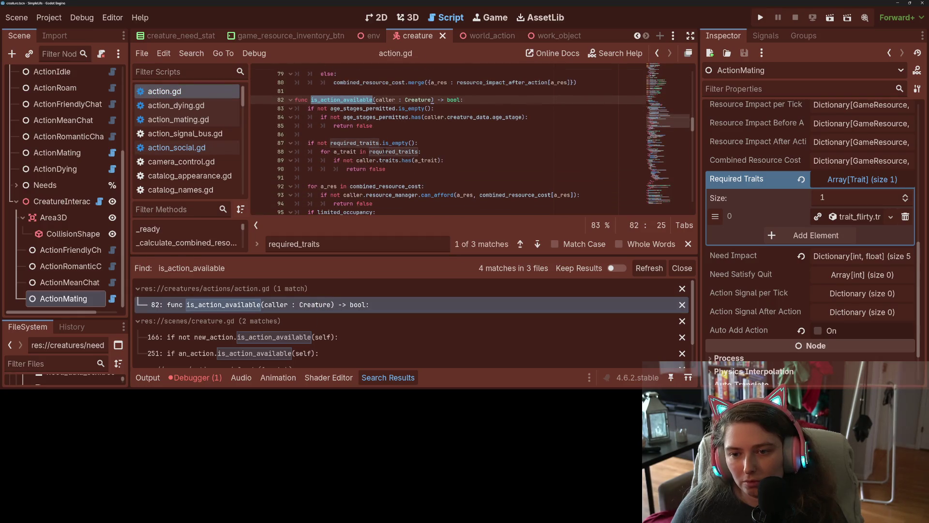
scroll(383, 152, down, 2)
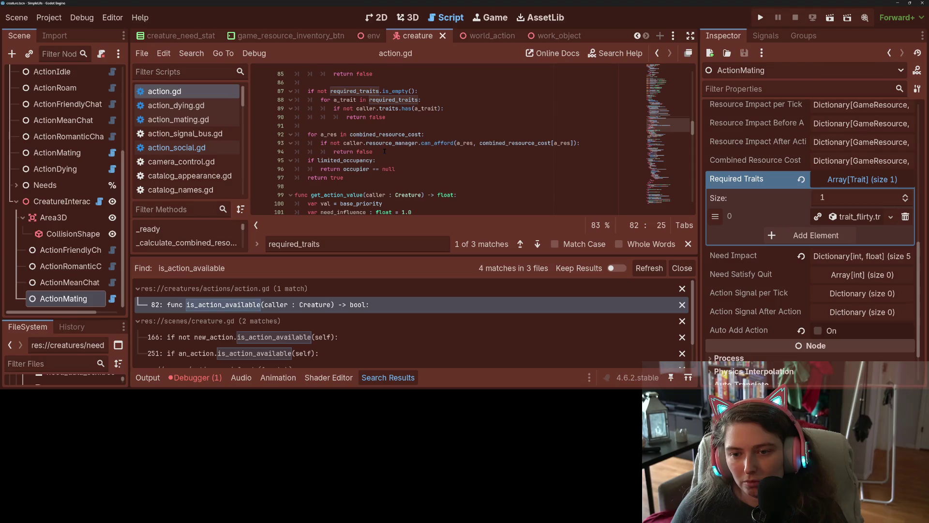
scroll(385, 151, up, 2)
scroll(295, 359, down, 1)
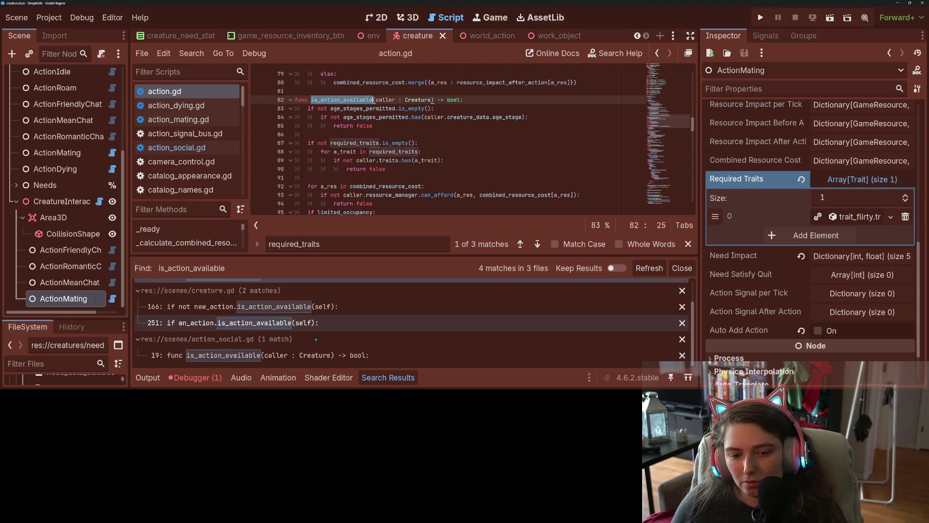
click(295, 358)
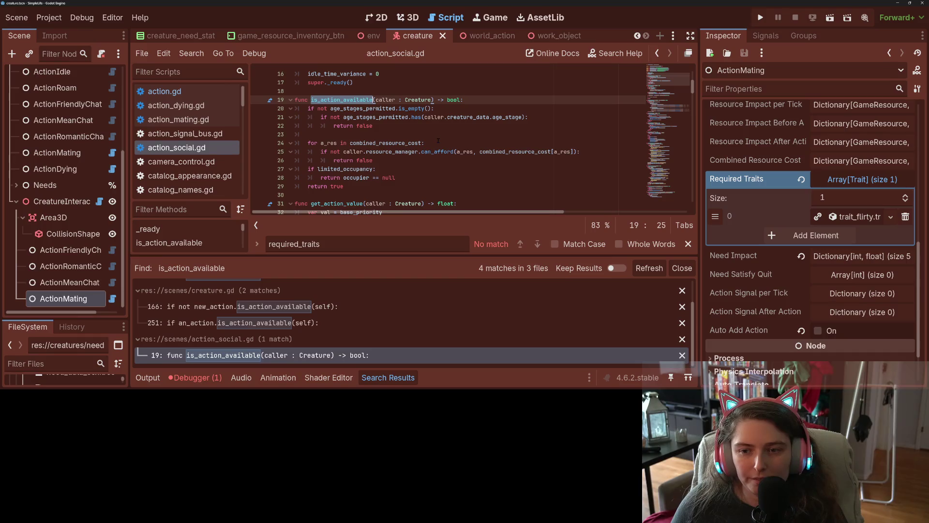
click(347, 125)
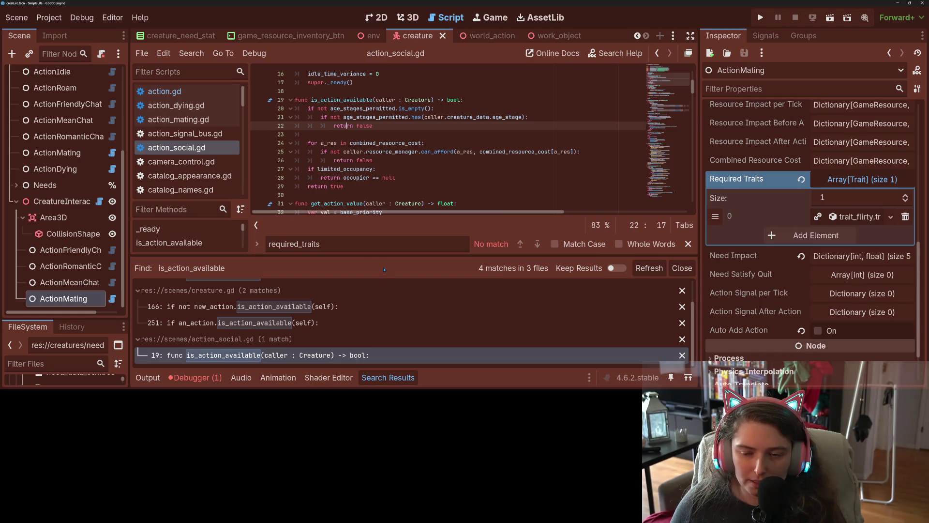
scroll(258, 311, up, 2)
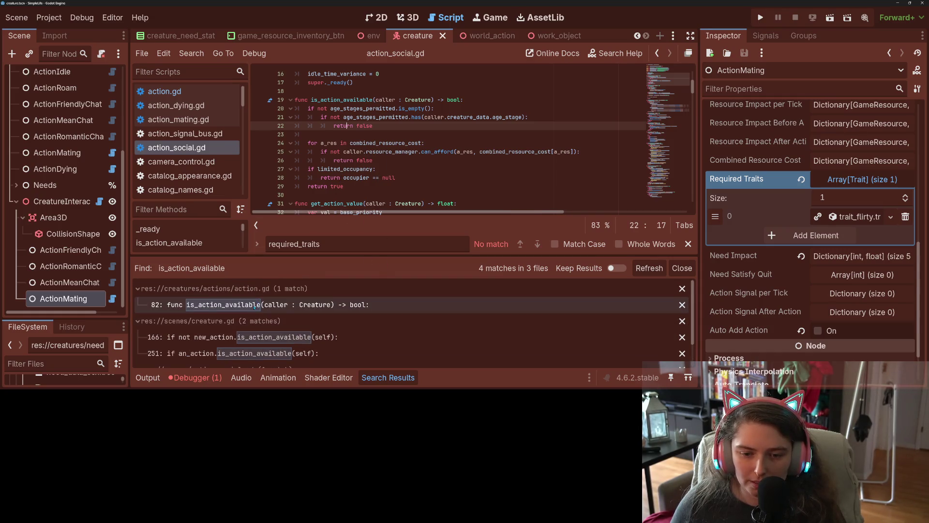
click(255, 305)
- Delete the is_action_available override in action_social.gd, save the script, and close the search
scroll(392, 123, down, 2)
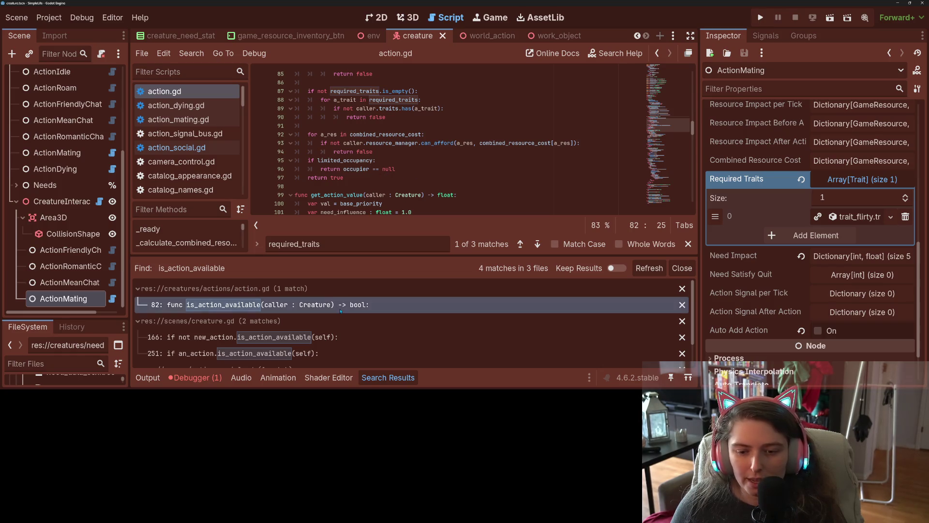
scroll(286, 339, down, 2)
click(287, 355)
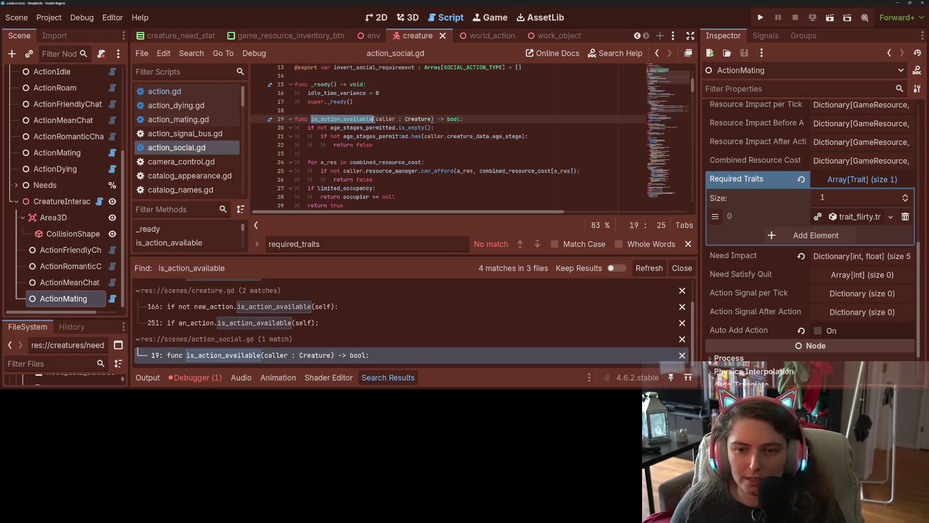
drag(323, 118, 310, 204)
key(BackSpace)
scroll(425, 166, up, 2)
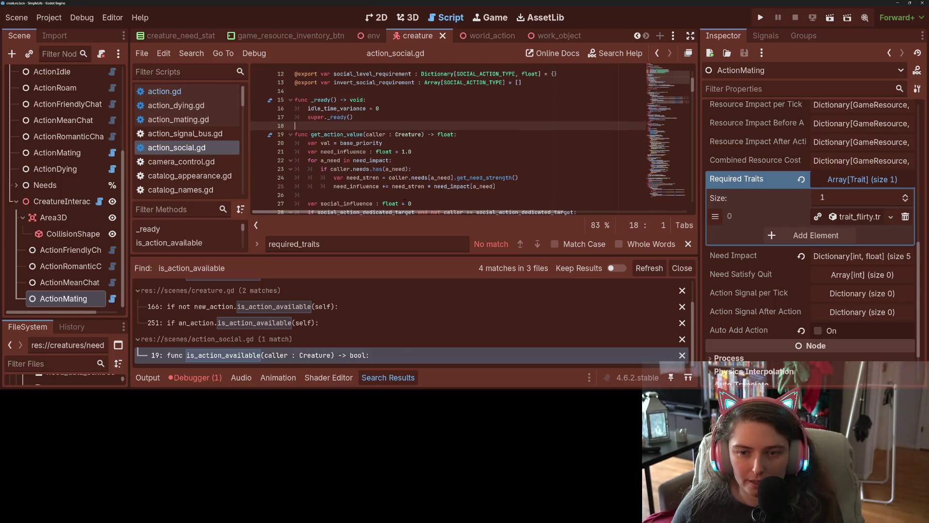
key(ctrl+s)
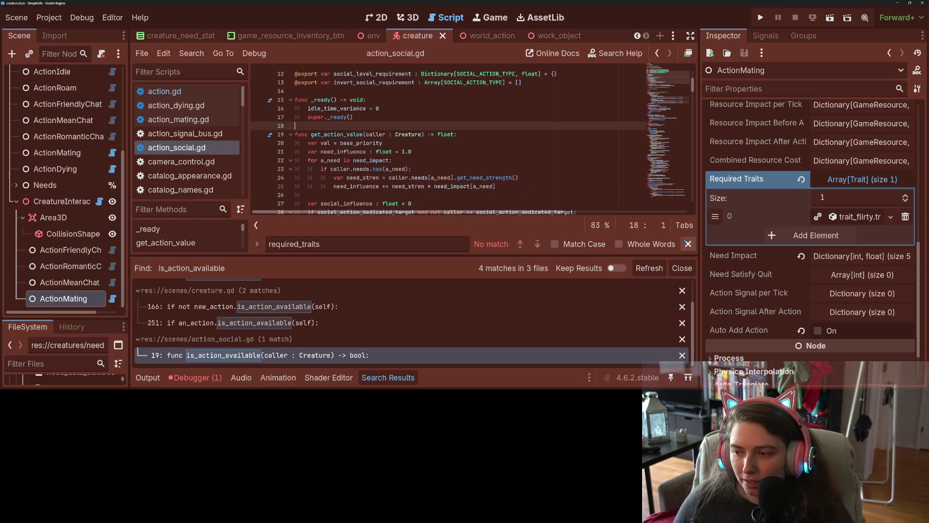
click(687, 243)
- Launch the game, enable auto spawn at 100, and run it at speeds 4, 8, then 1
click(760, 18)
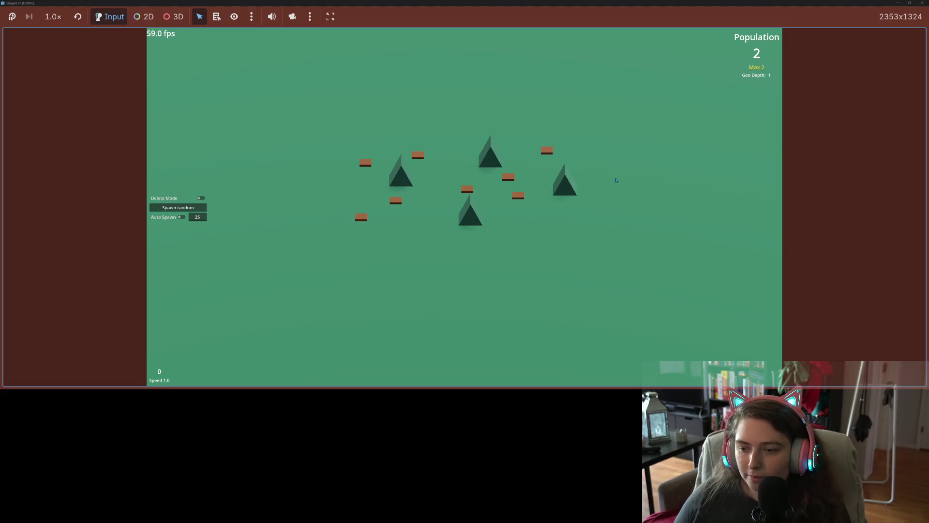
click(198, 217)
text(100)
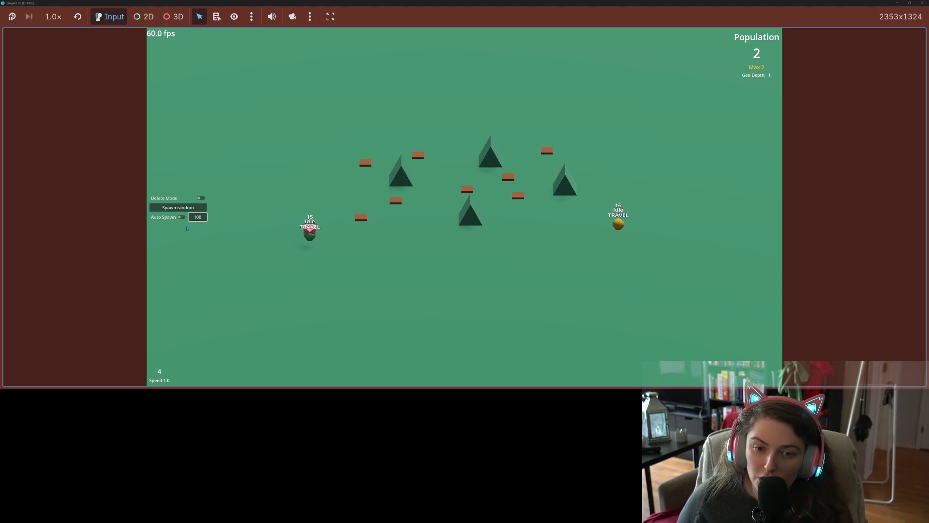
click(181, 217)
key(4)
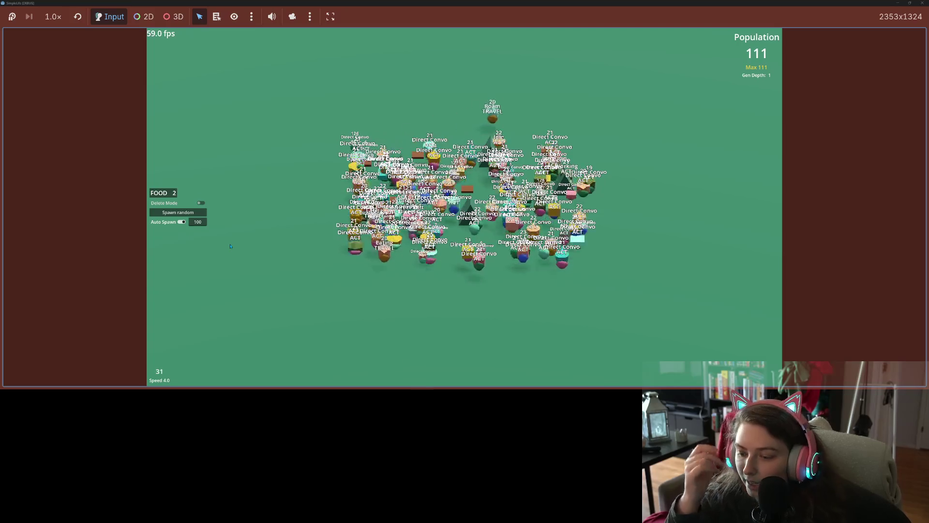
key(8)
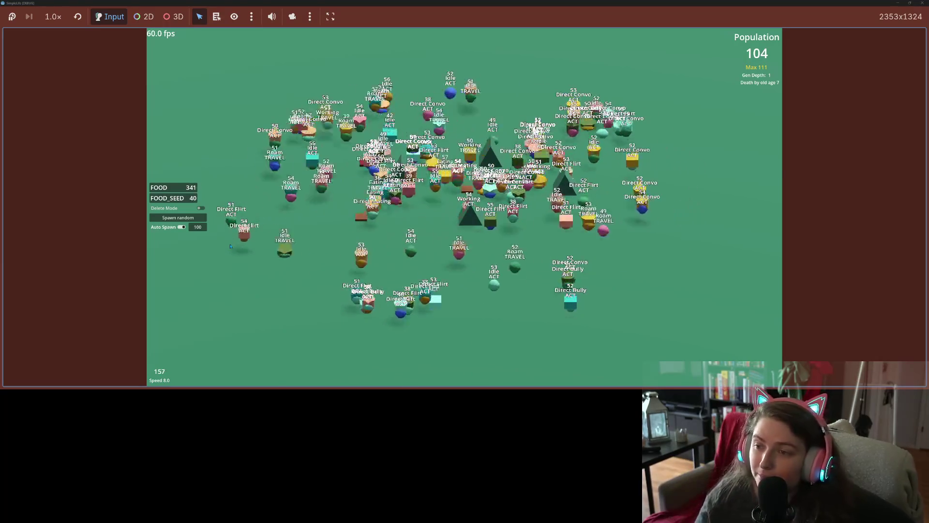
key(1)
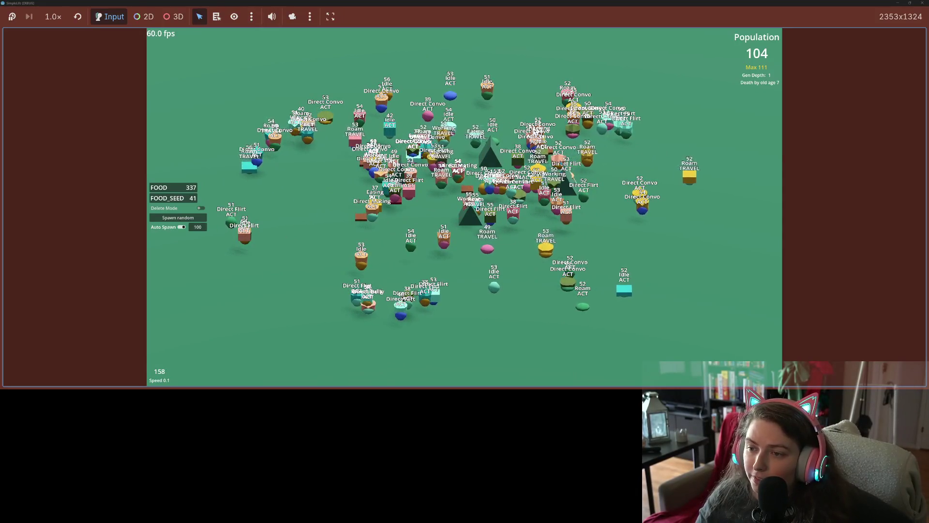
- Inspect several creatures, including the 38- and 50-year-olds, then dismiss the details panel
click(537, 169)
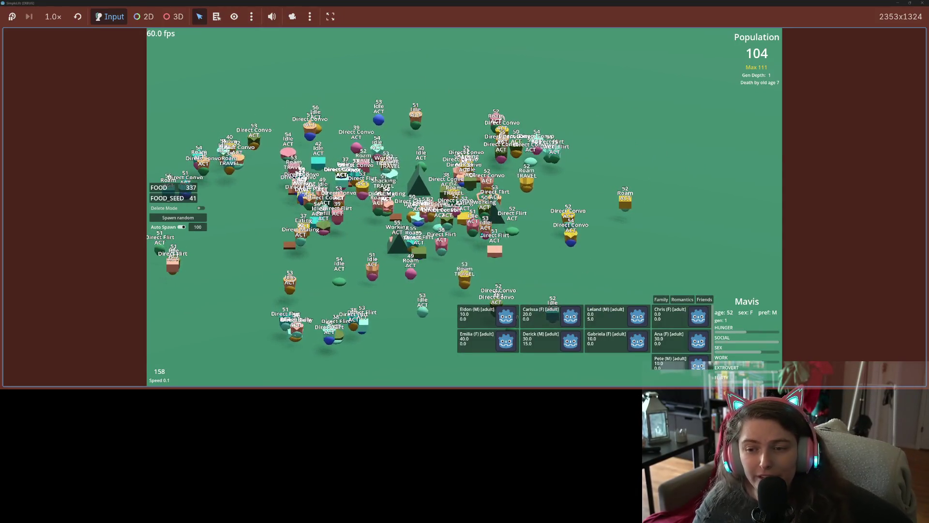
click(441, 244)
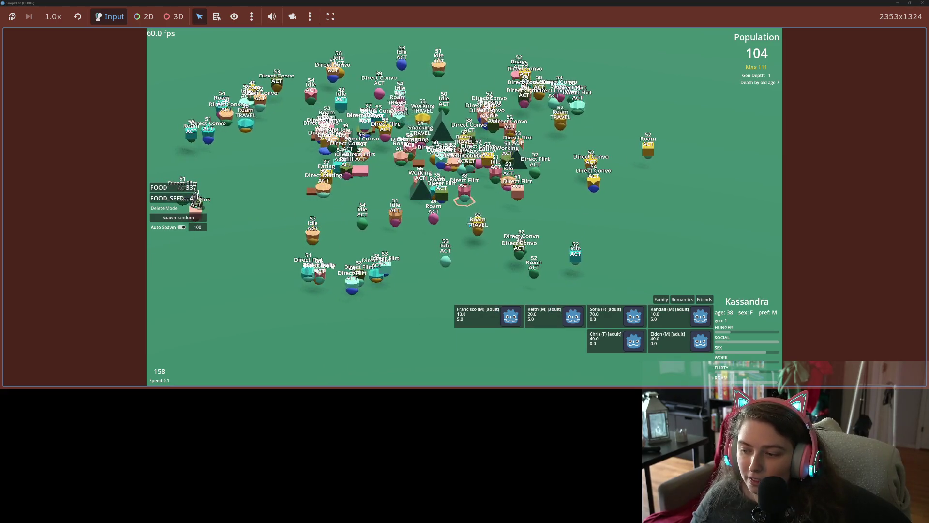
click(328, 188)
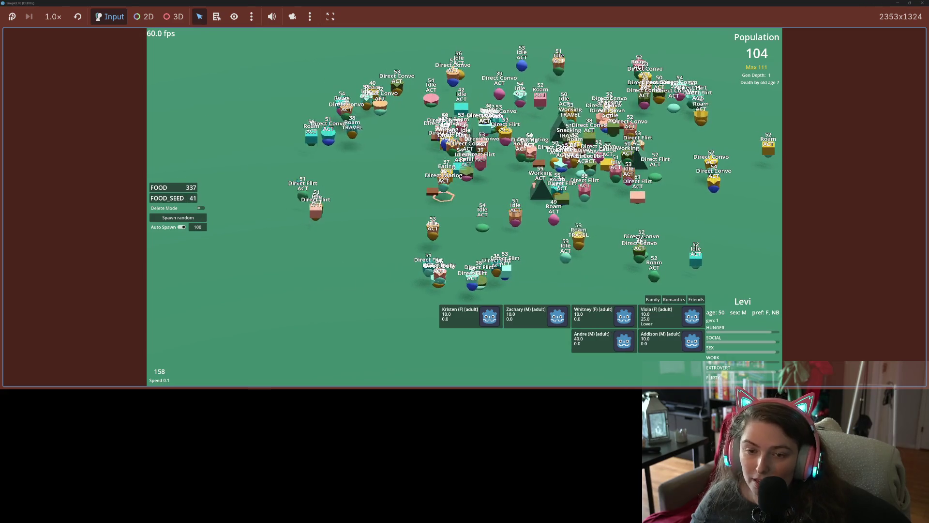
click(395, 238)
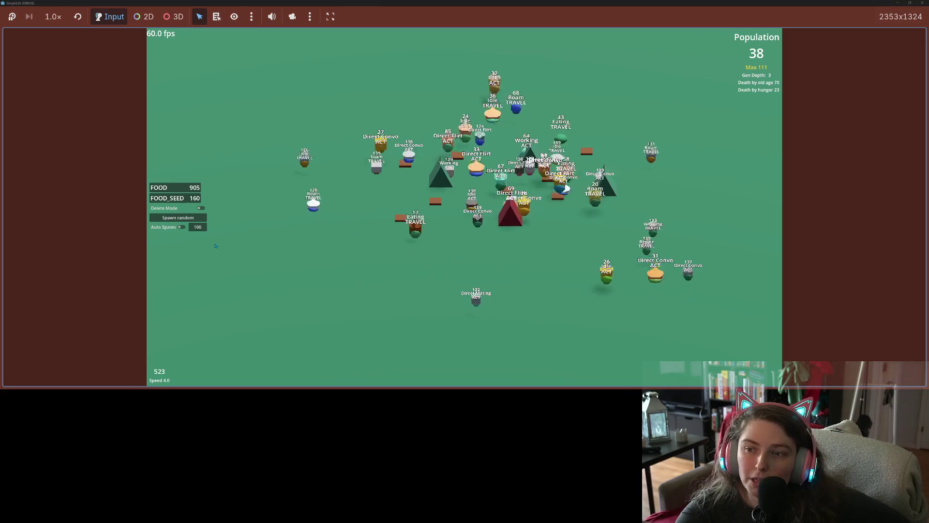
- Raise the simulation speed to 16x while the population falls to 30
key(Up)
key(Up)
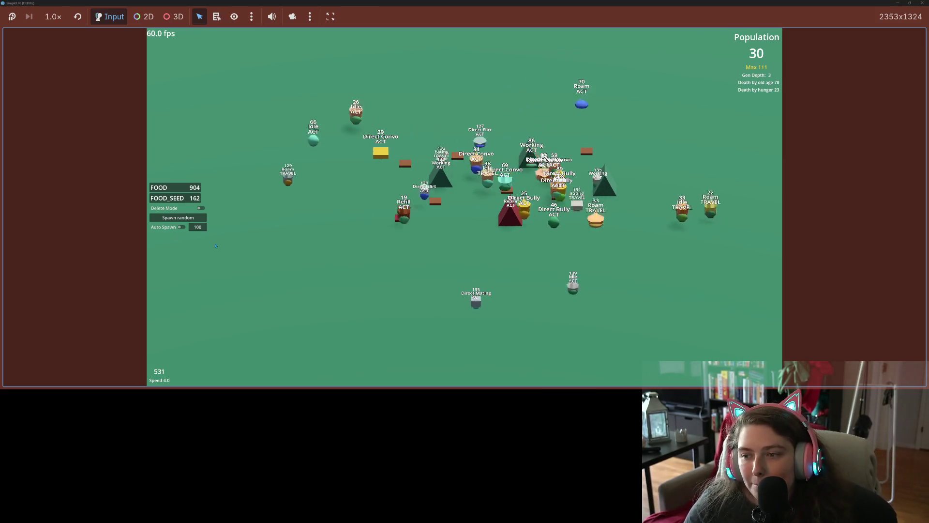
- Return to normal speed and view the families of an old, a 94-year-old, and a third-generation creature
key(Down)
key(Down)
key(Down)
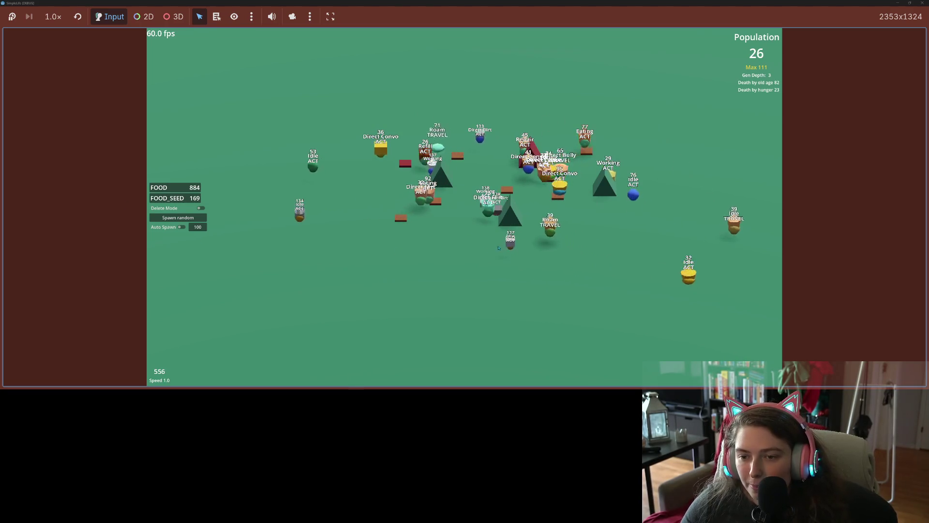
click(472, 209)
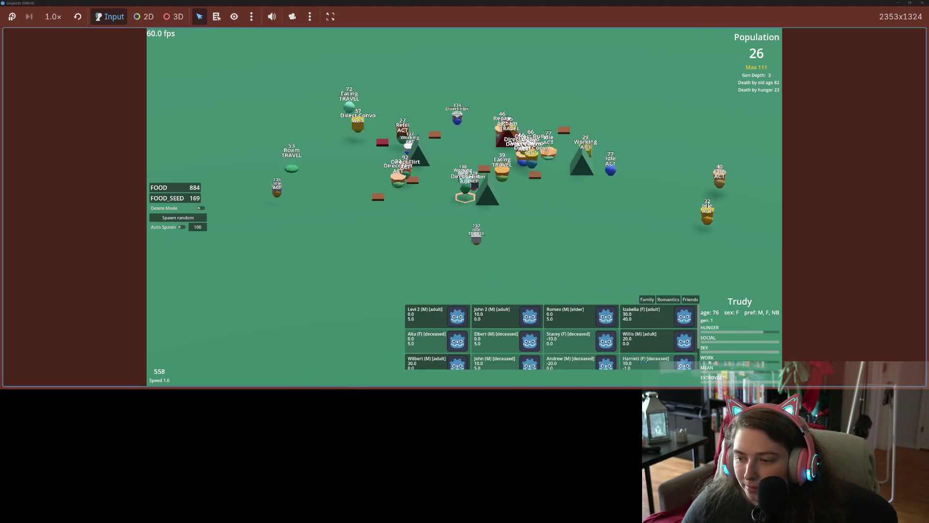
click(644, 299)
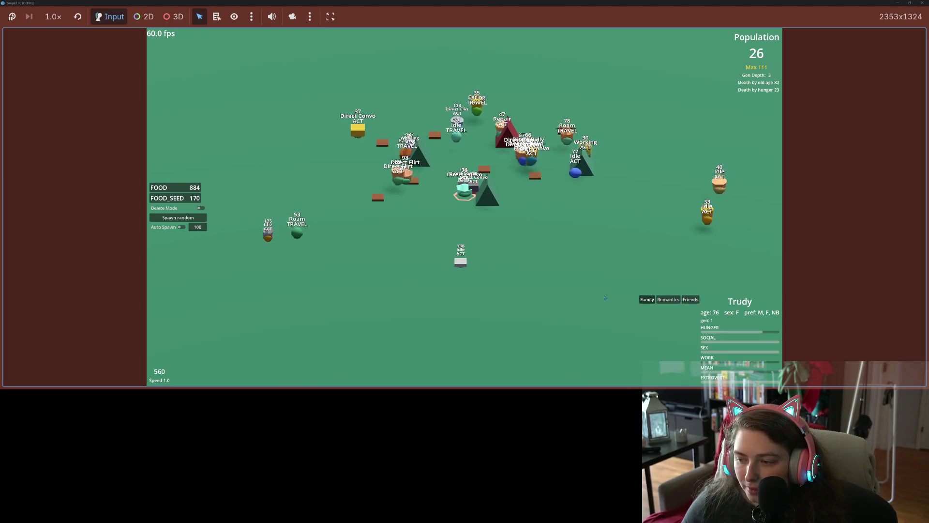
click(410, 179)
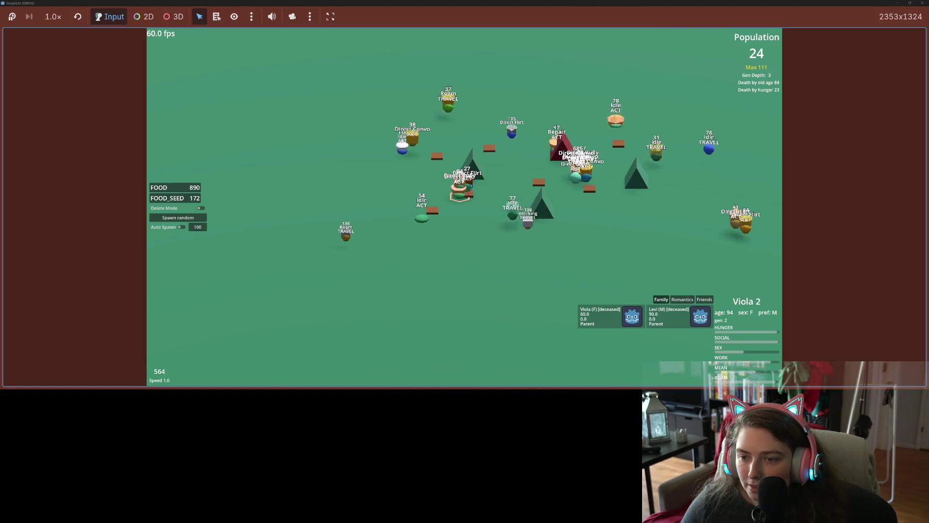
click(474, 192)
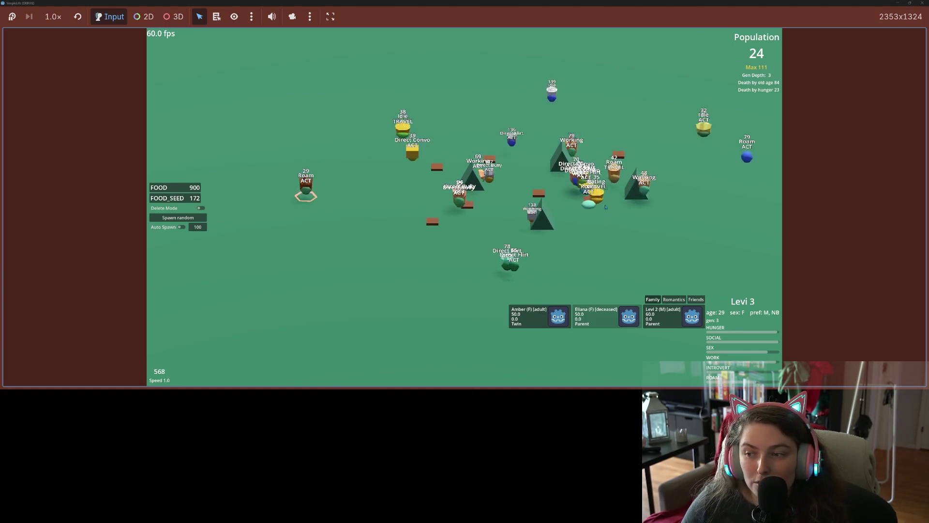
- Shift the view, check the 42-, 50-, 138- and 73-year-olds' families, then speed up to 16x
key(s)
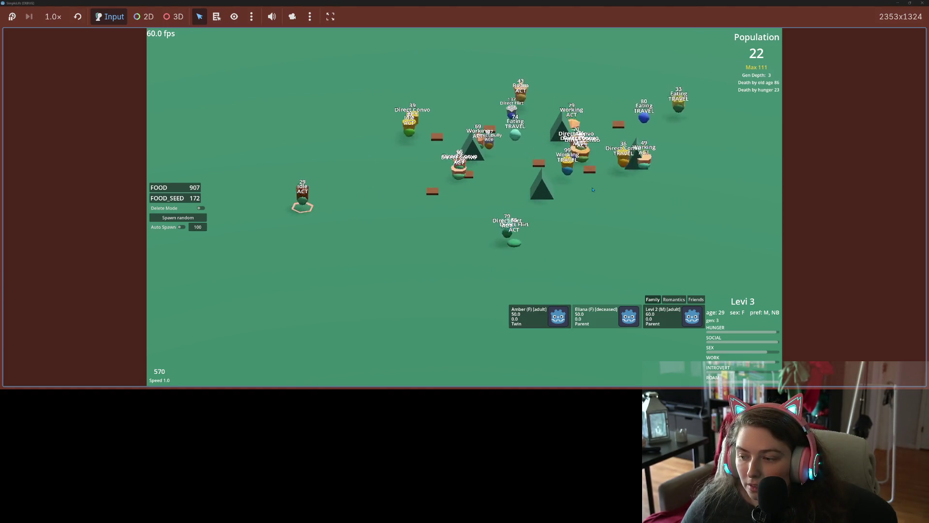
click(587, 168)
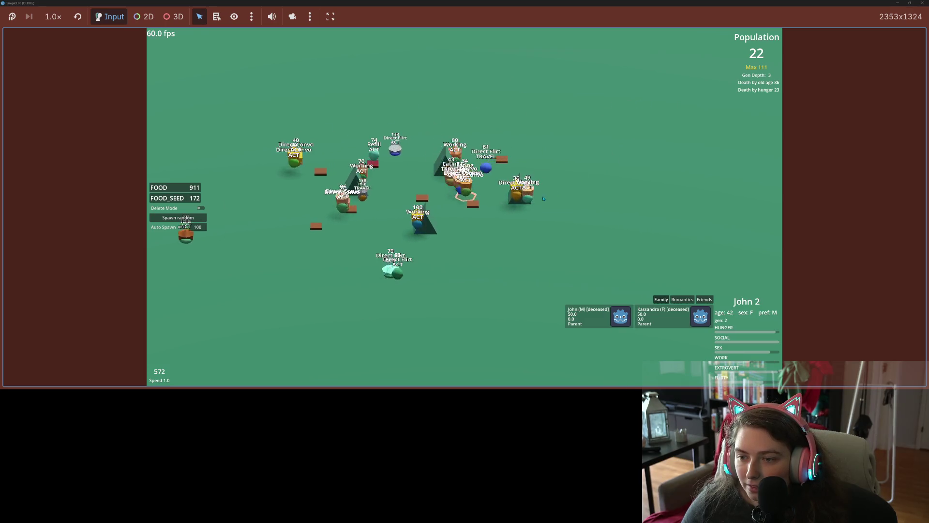
click(482, 196)
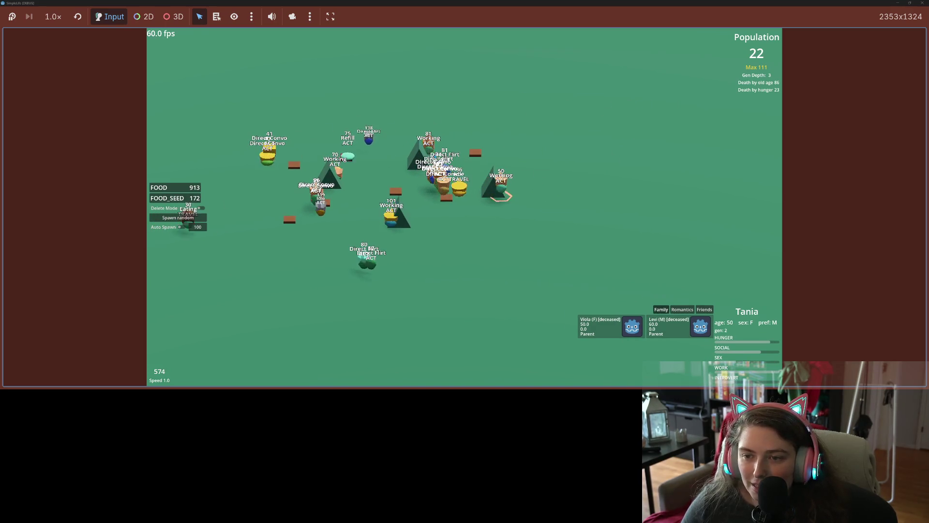
click(370, 146)
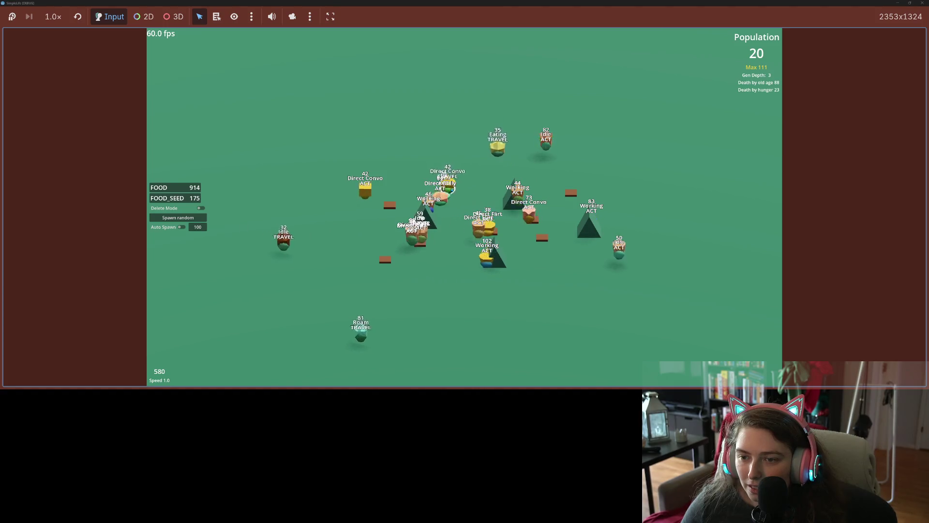
click(426, 224)
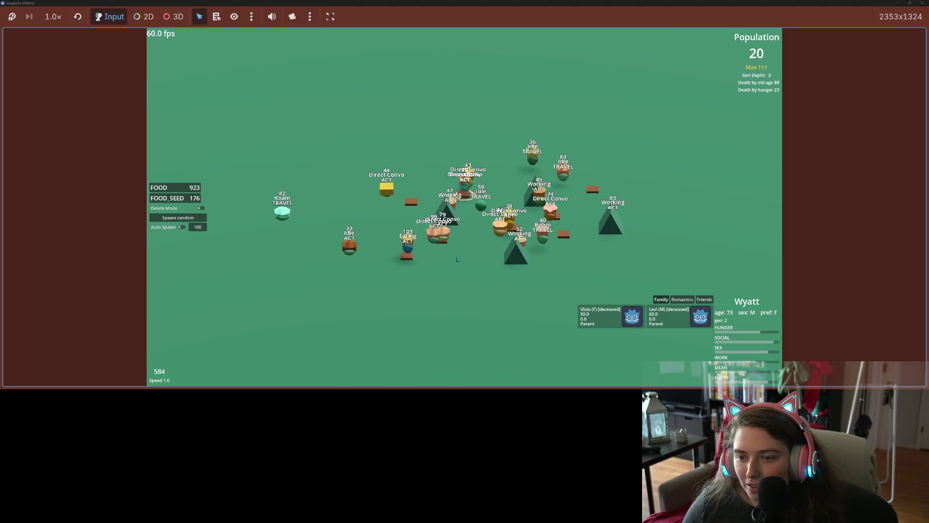
key(Up)
key(Up)
key(Up)
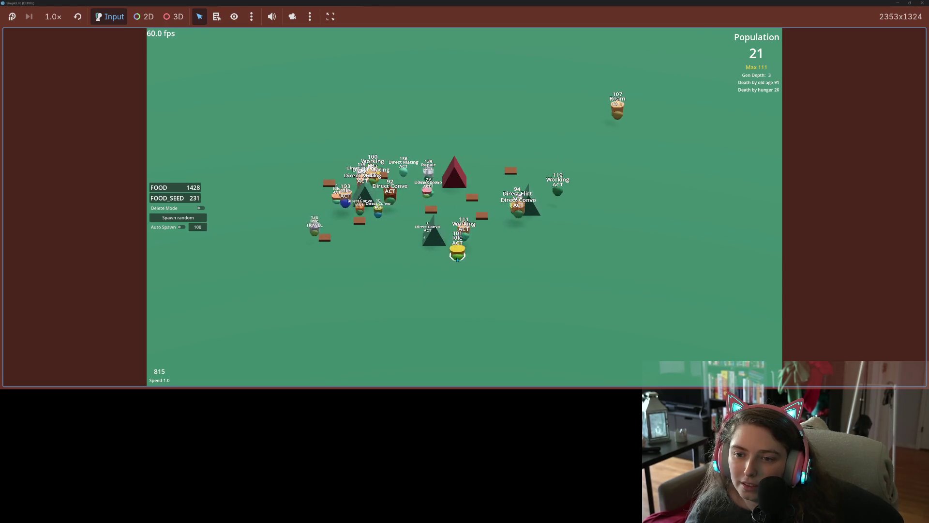
- Check the families of the 136-year-old, a young child and a 22-year-old, with speed changes
click(404, 175)
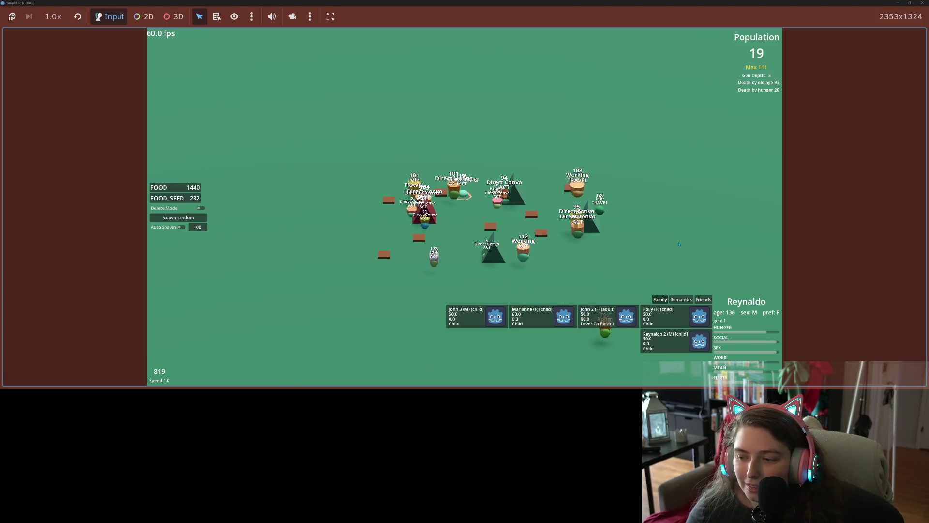
key(4)
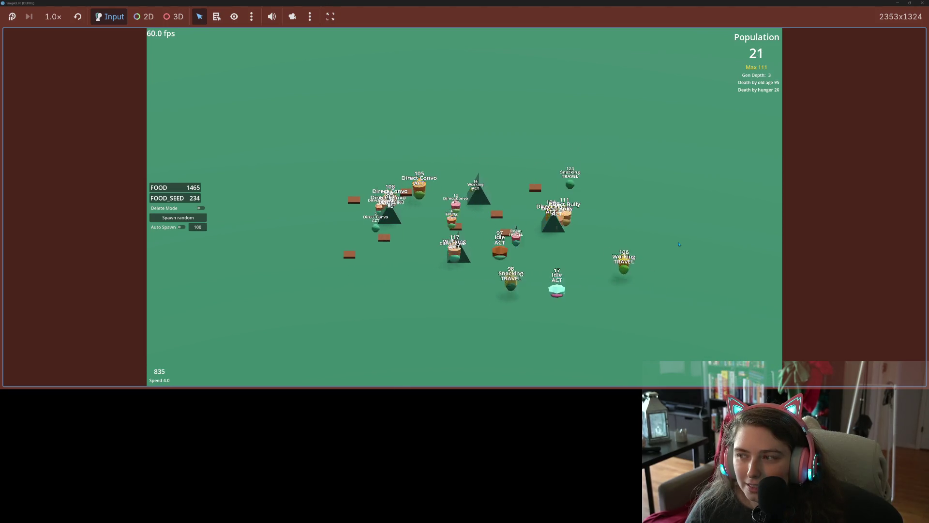
key(1)
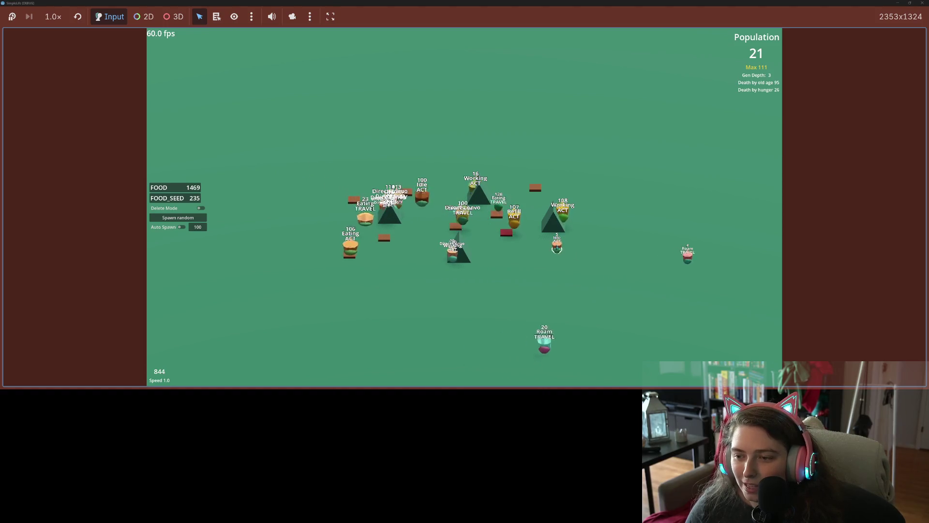
click(557, 244)
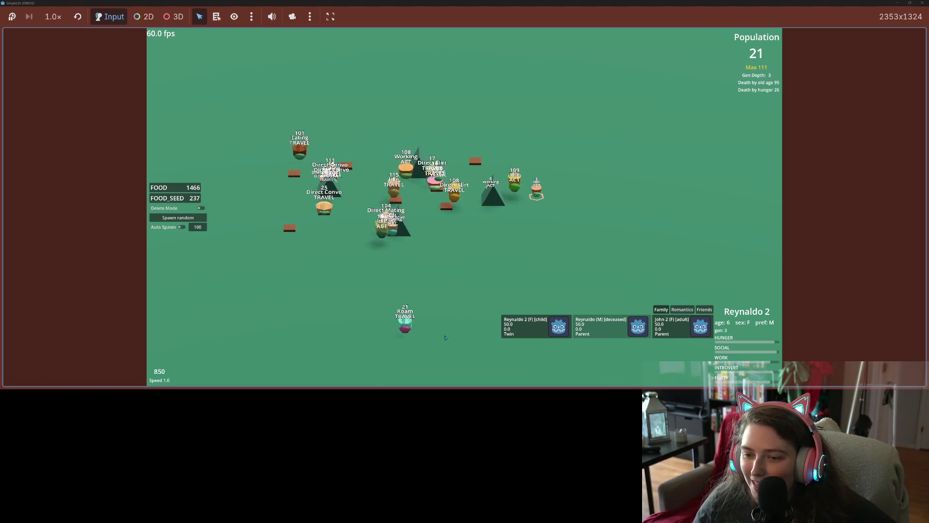
click(355, 328)
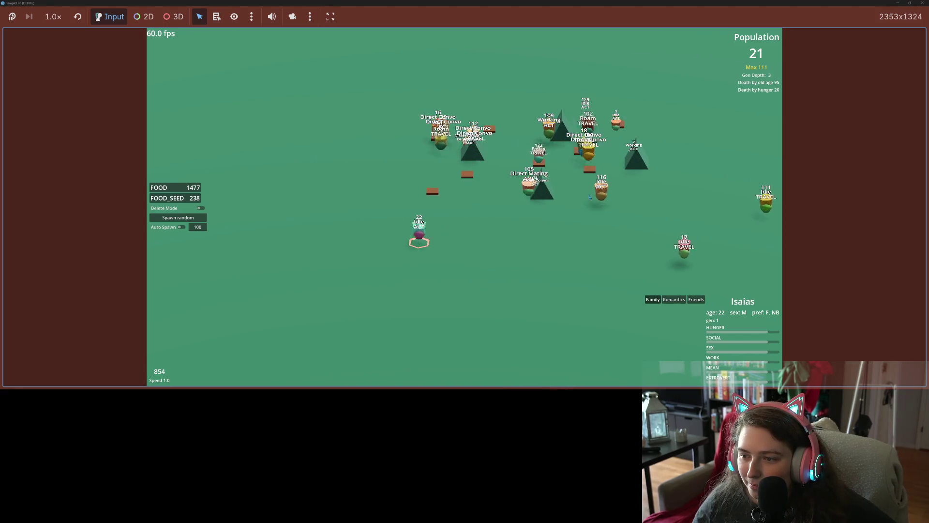
- Inspect the 116-year-old's family, stop the game with F8, and clear ActionMating's required trait
click(600, 201)
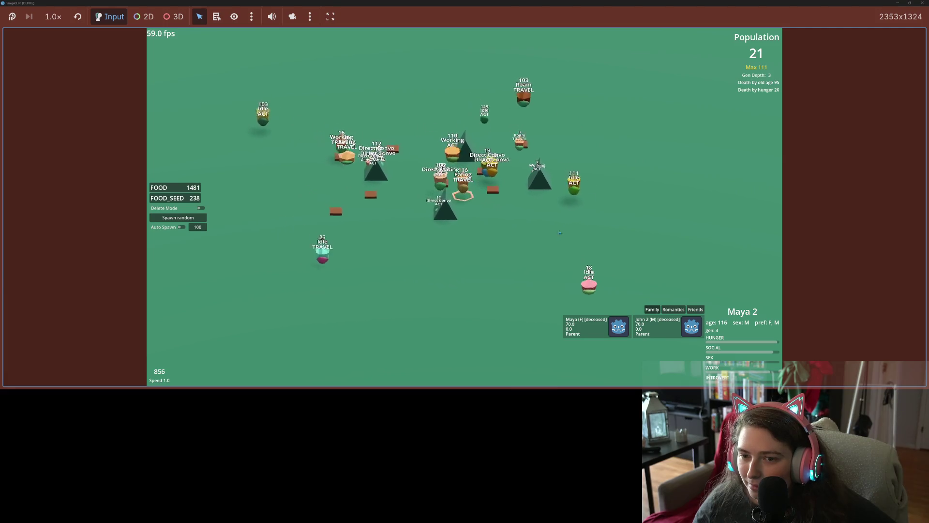
key(4)
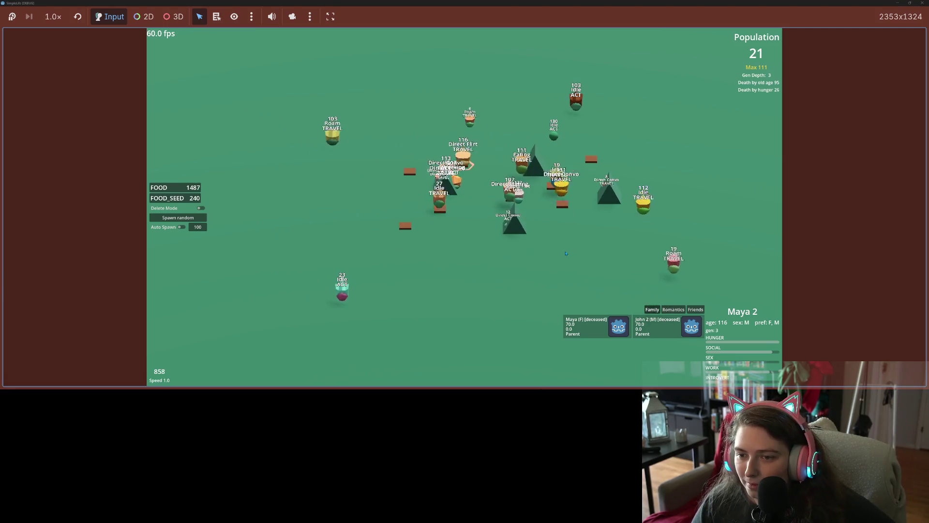
key(1)
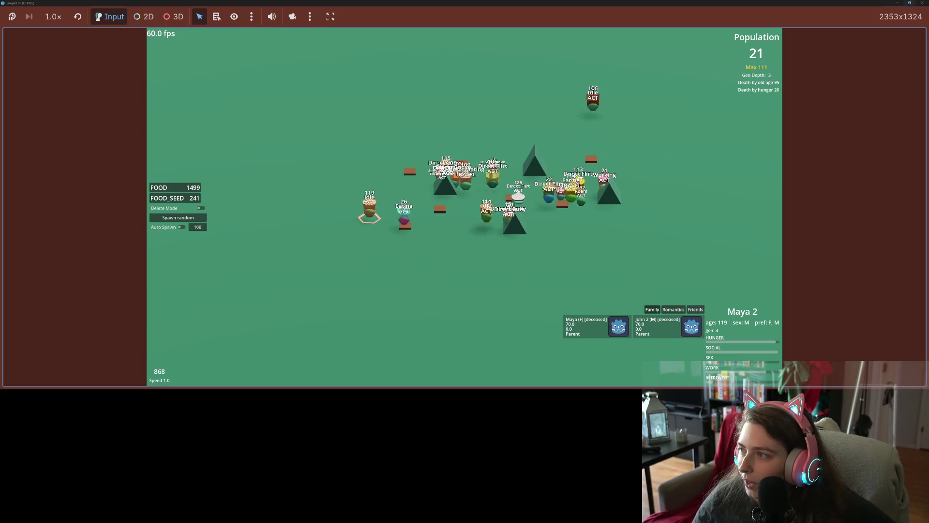
key(F8)
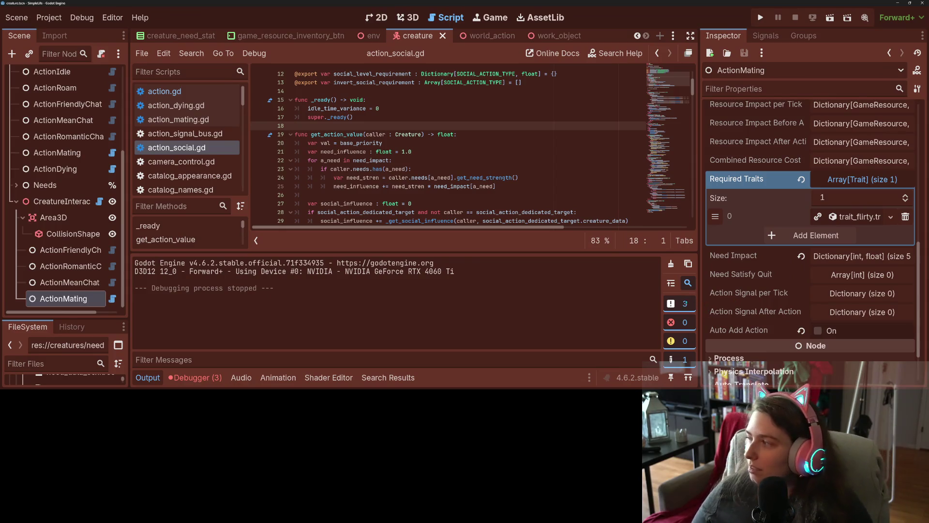
click(801, 179)
- Save the cleared ActionMating, then make ActionRoam require trait_roamer and save the scene
key(ctrl+s)
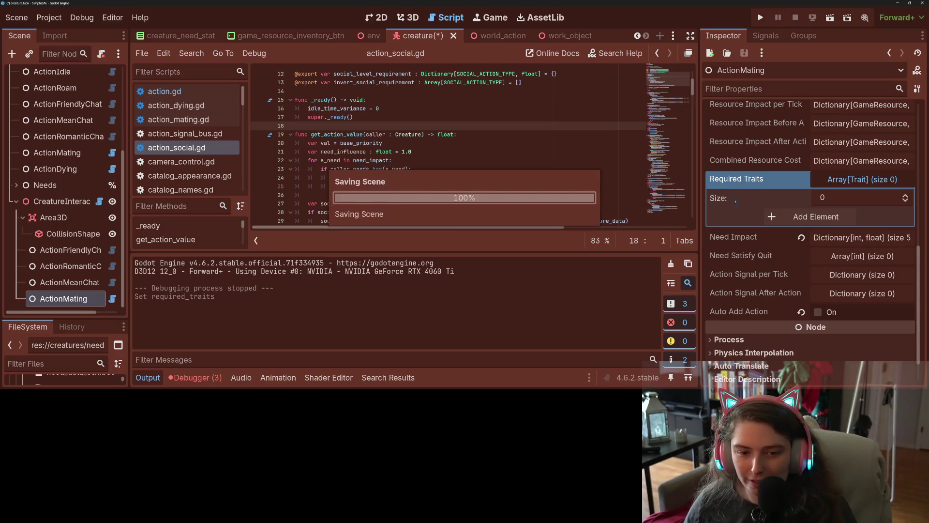
click(850, 180)
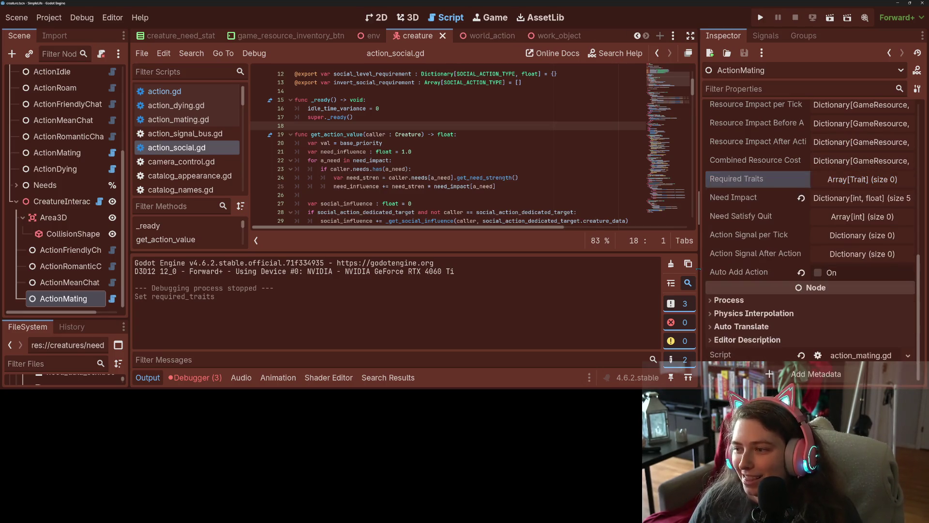
click(70, 143)
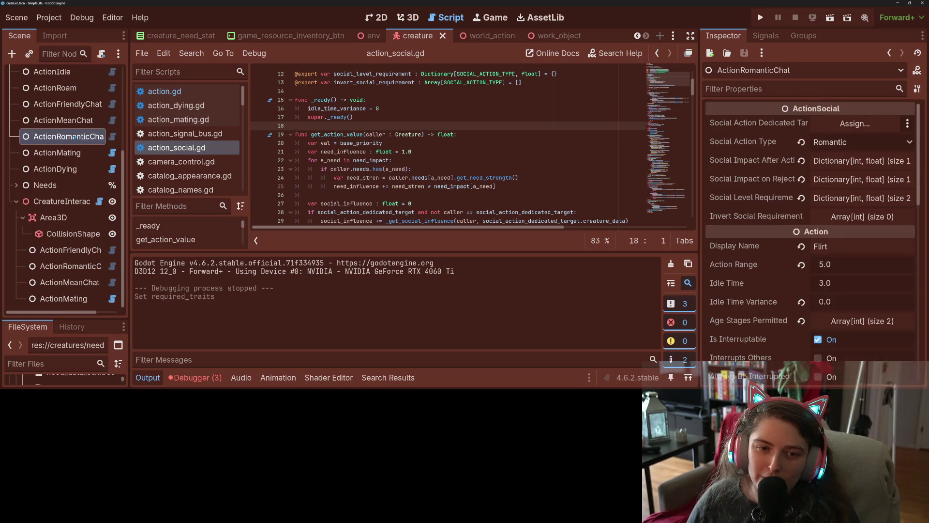
scroll(70, 145, up, 4)
click(55, 147)
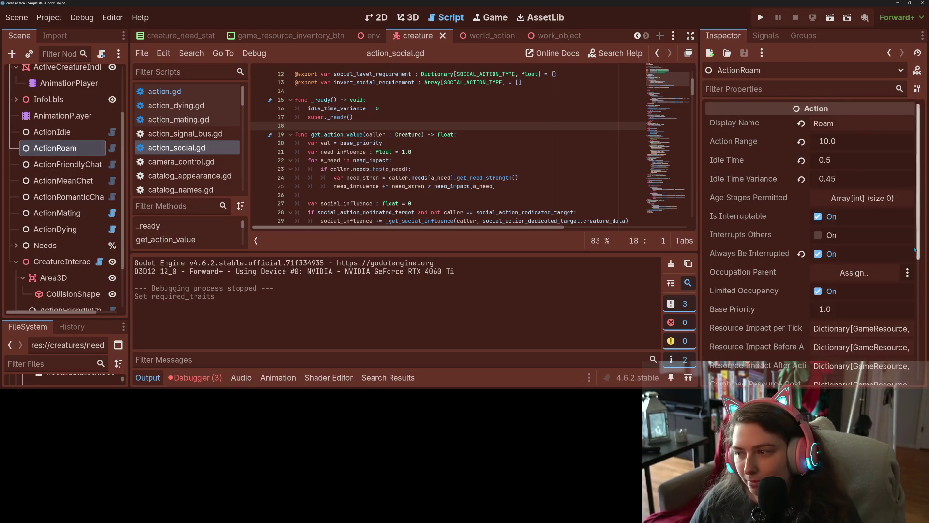
scroll(851, 295, down, 3)
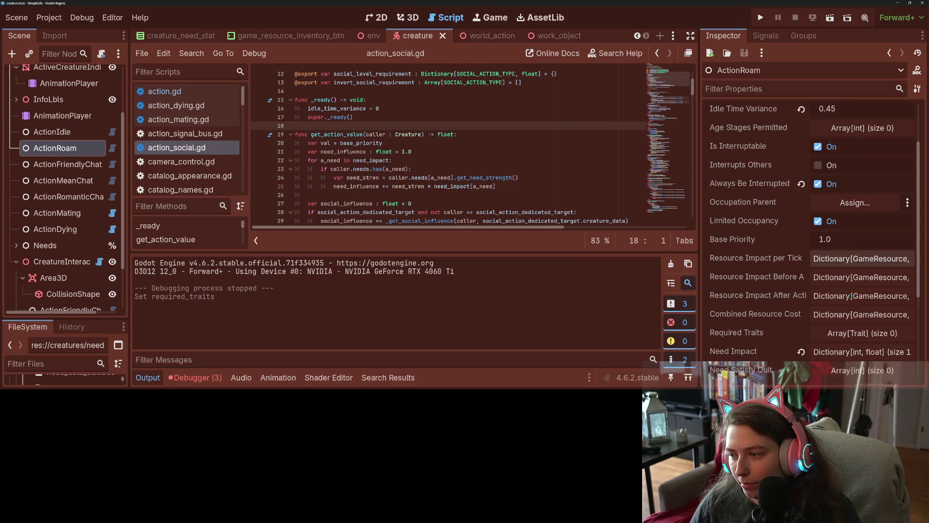
scroll(852, 295, down, 3)
click(857, 265)
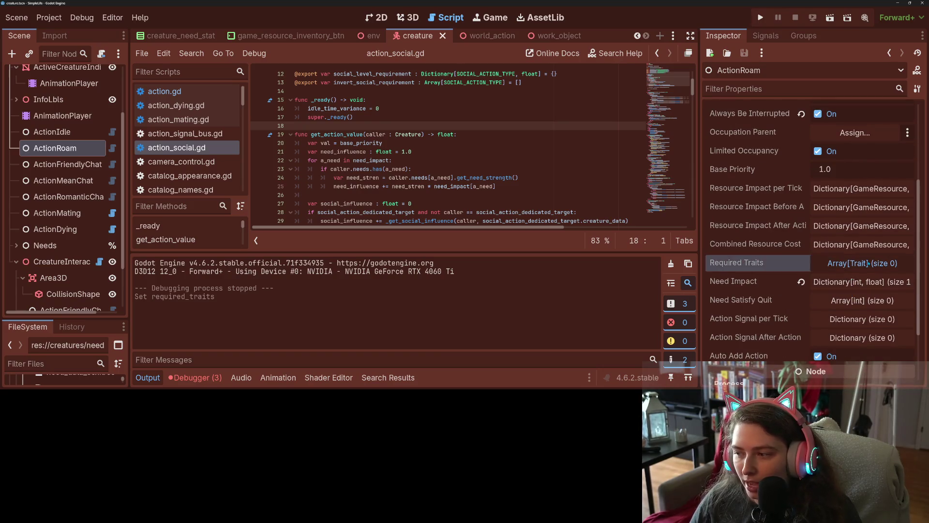
click(831, 307)
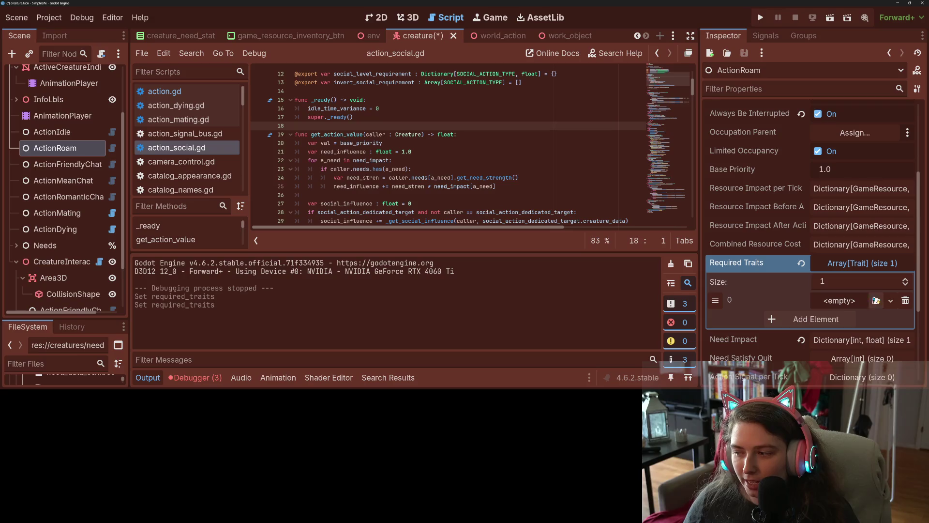
click(876, 300)
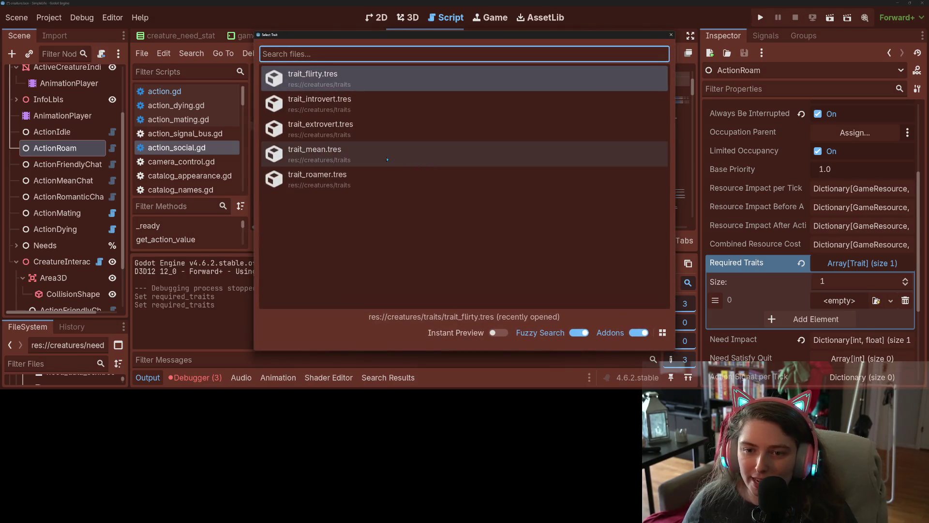
click(387, 179)
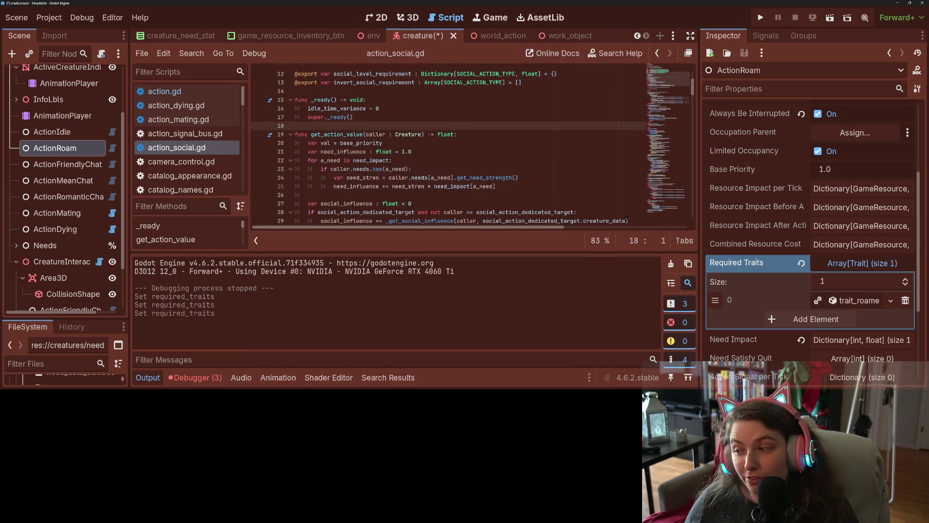
key(ctrl+s)
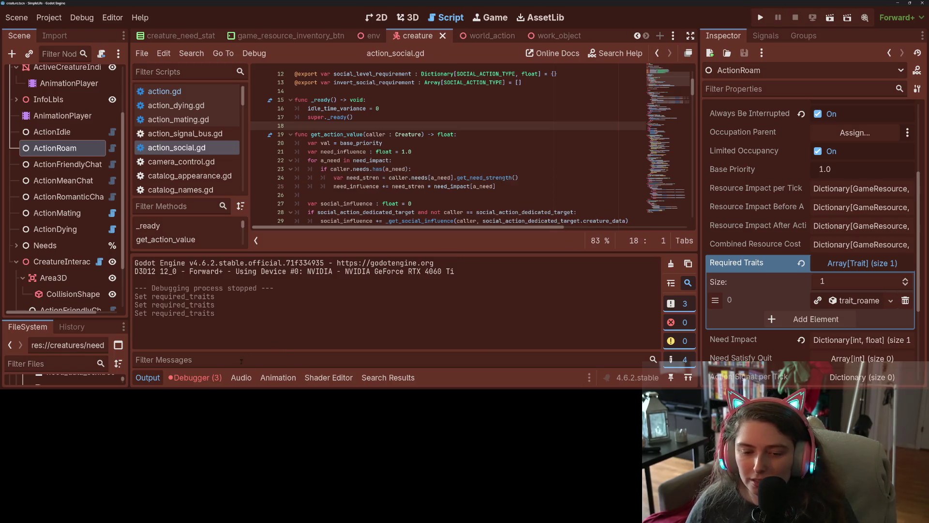
- Review the three debugger errors, hide the bottom panel, save again, and bring up GitHub Desktop
click(217, 381)
click(223, 241)
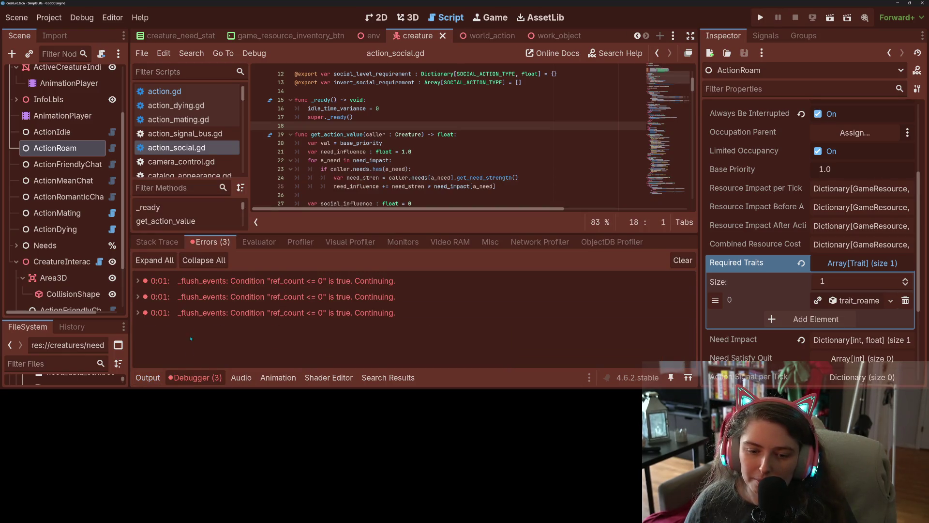
click(148, 378)
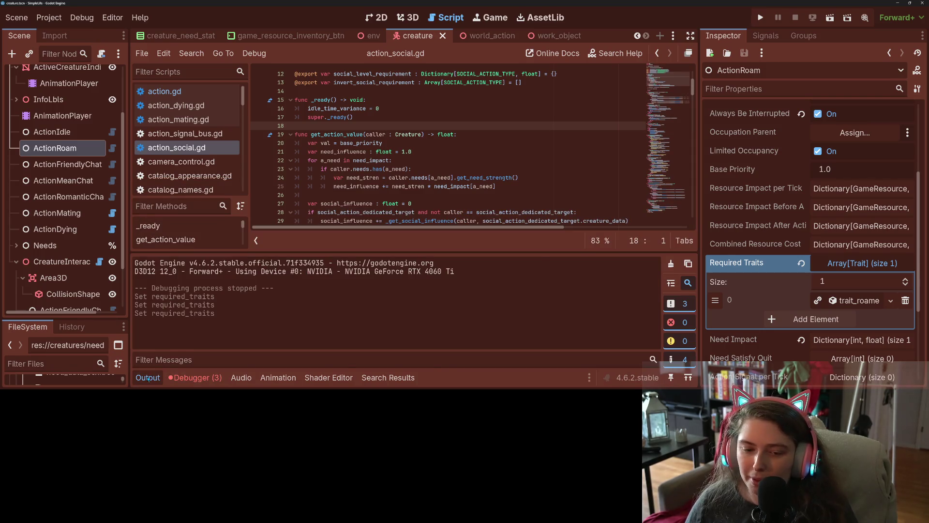
click(147, 377)
key(ctrl+s)
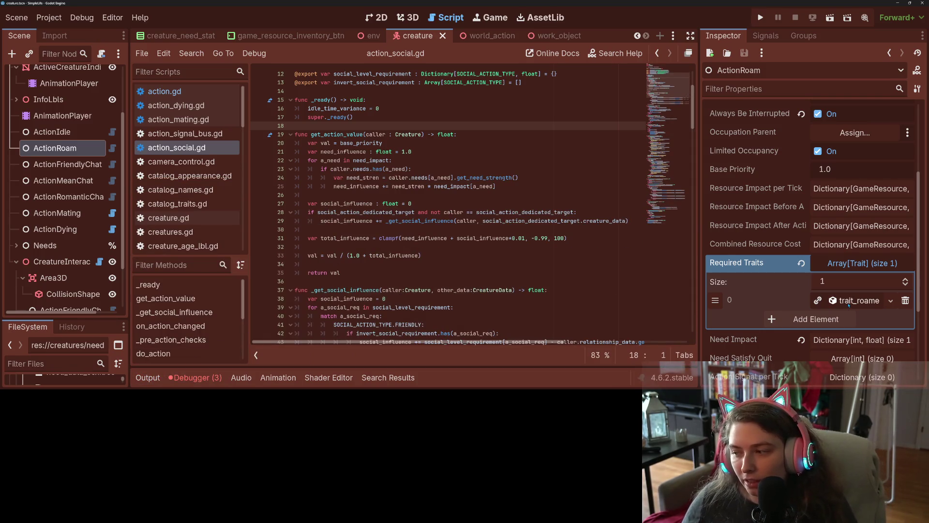
scroll(761, 291, up, 3)
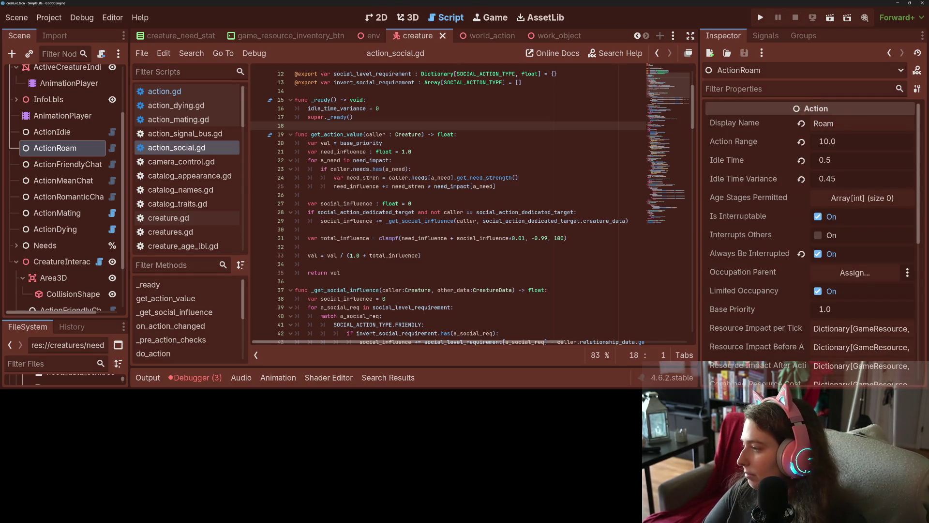
key(alt+Tab)
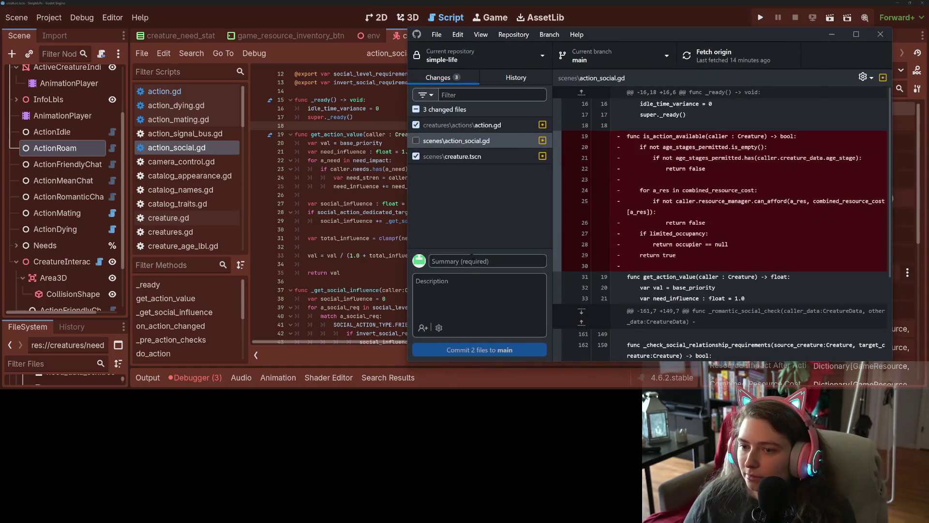
- Include all three files and review the action.gd, action_social.gd and creature.tscn diffs
click(416, 140)
click(464, 124)
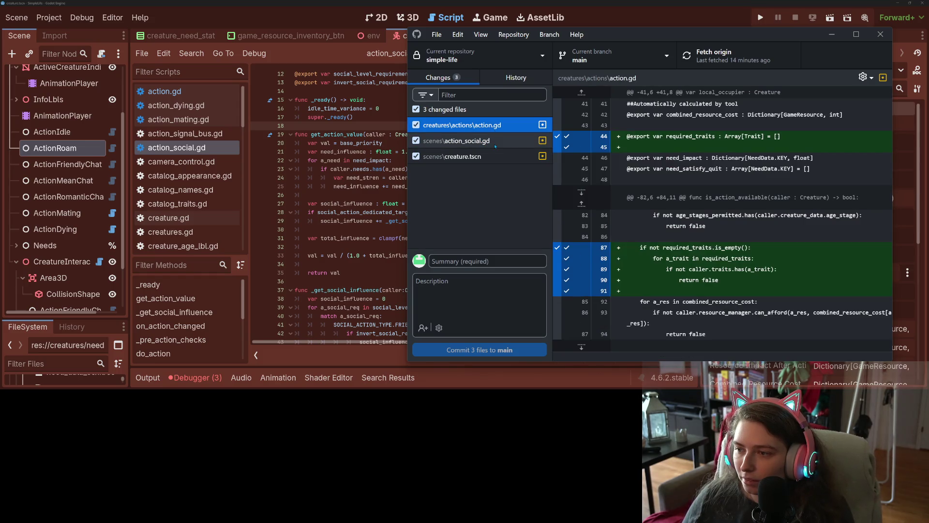
click(496, 142)
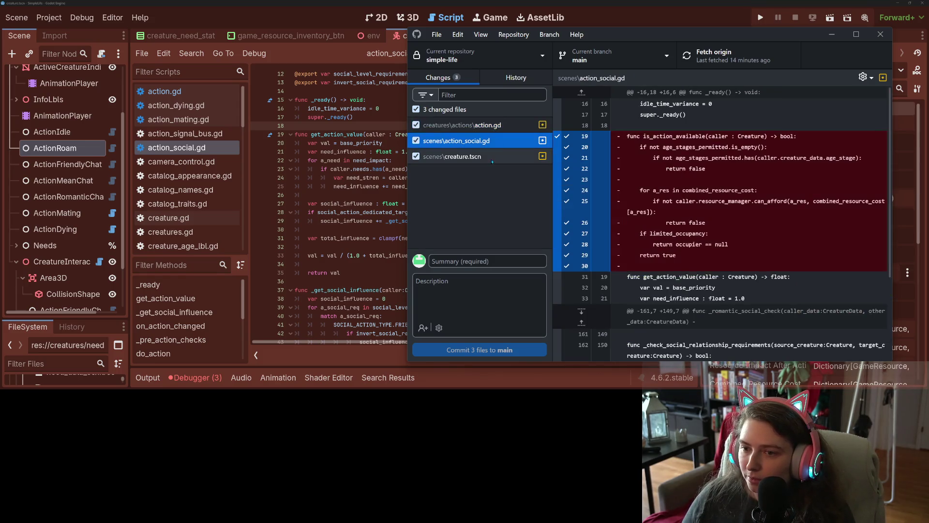
click(494, 156)
- Commit to main as 'adds required trait as optional setting on actions' and push to origin
click(513, 263)
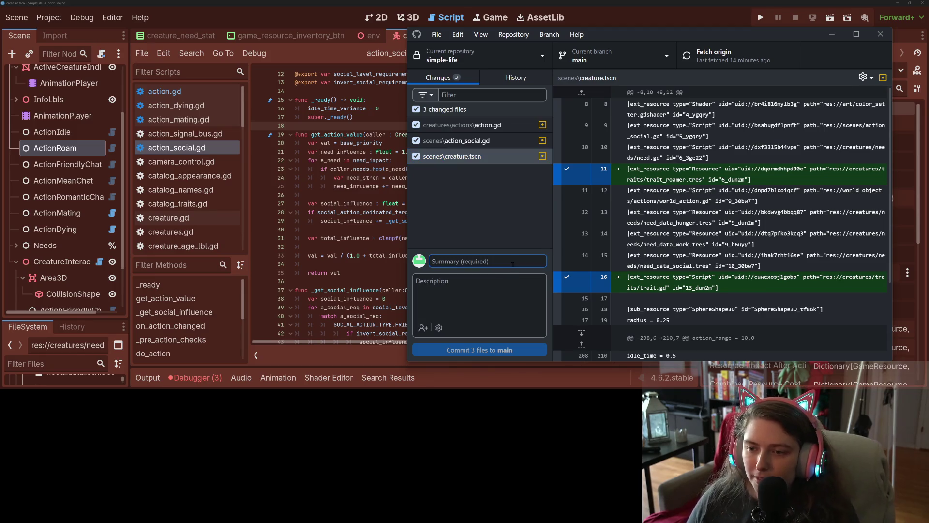
text(adds required trait)
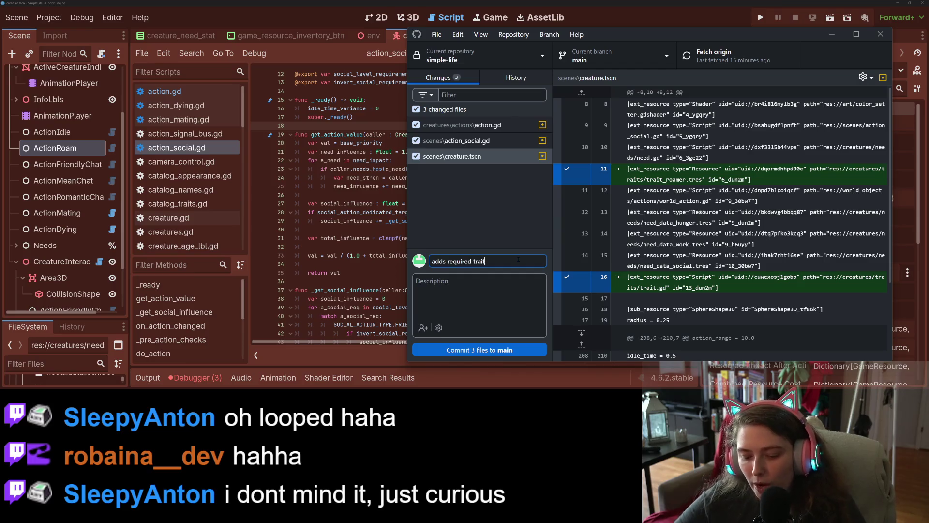
text( as as)
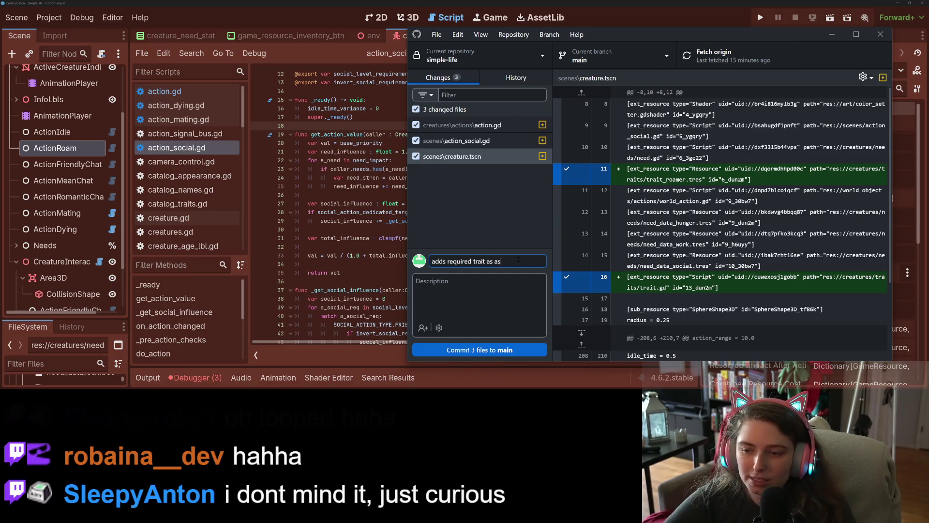
key(BackSpace)
key(BackSpace)
text(setting)
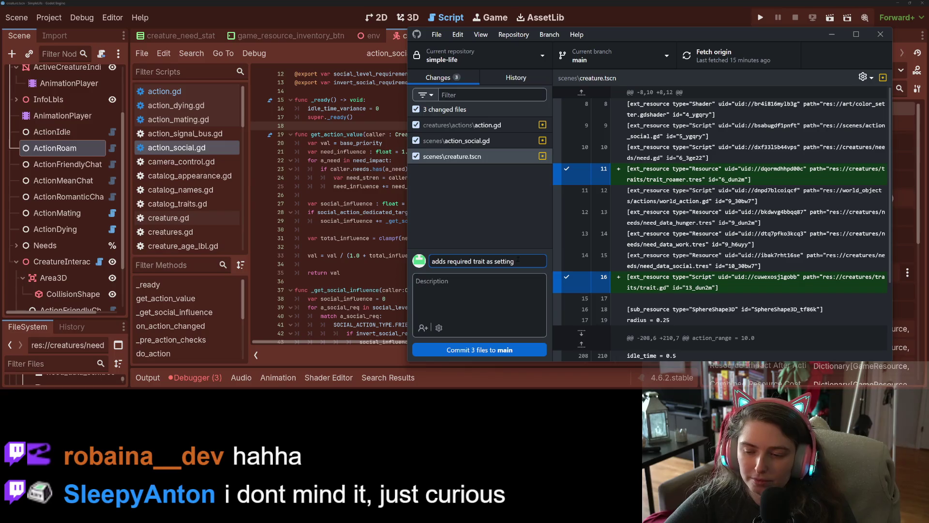
key(BackSpace)
key(BackSpace)
key(BackSpace)
key(BackSpace)
key(BackSpace)
key(BackSpace)
key(BackSpace)
text(opt)
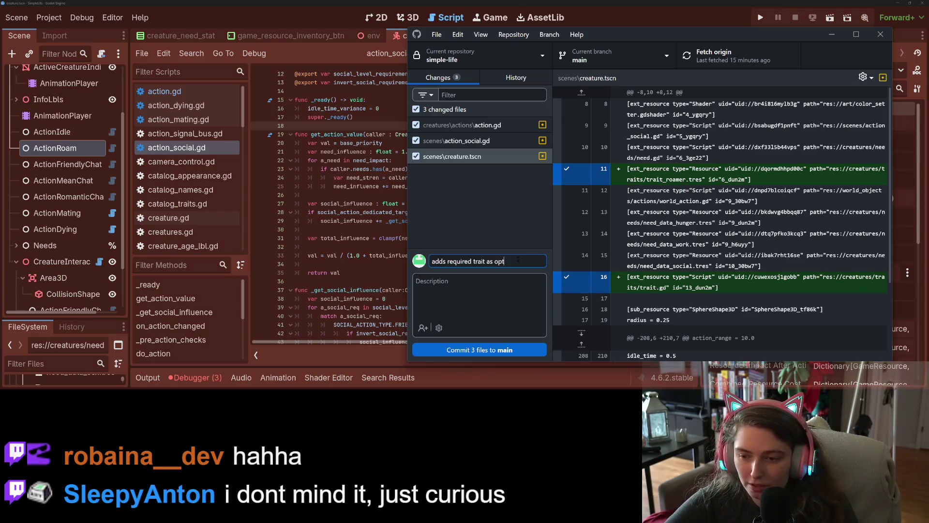
text(ional setting )
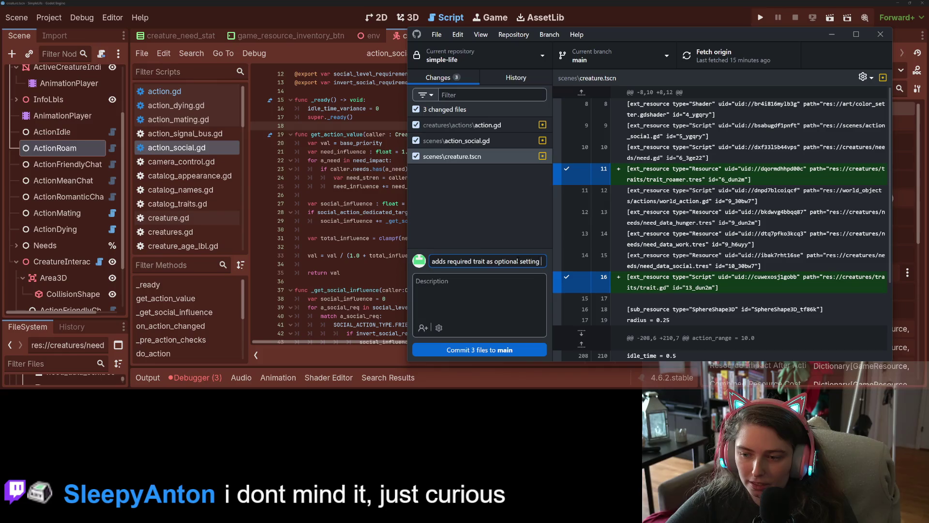
text(on actions)
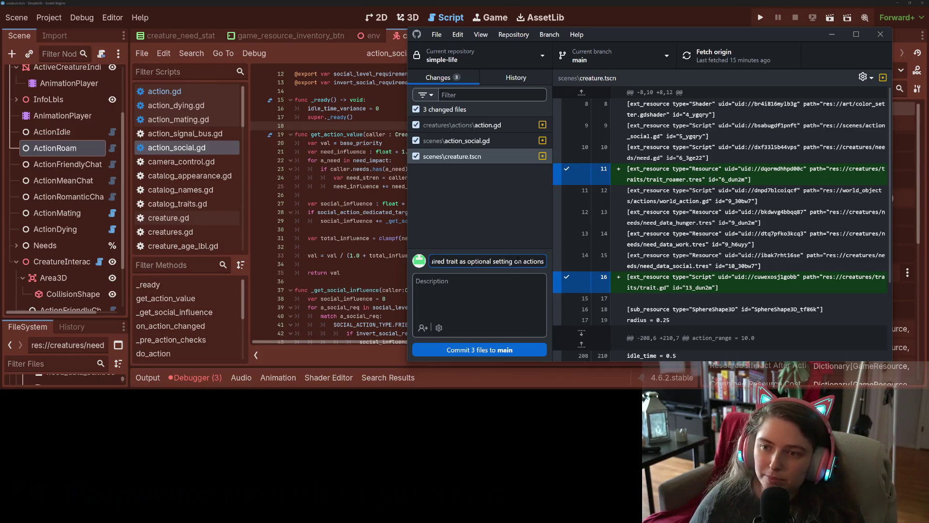
click(503, 349)
click(832, 179)
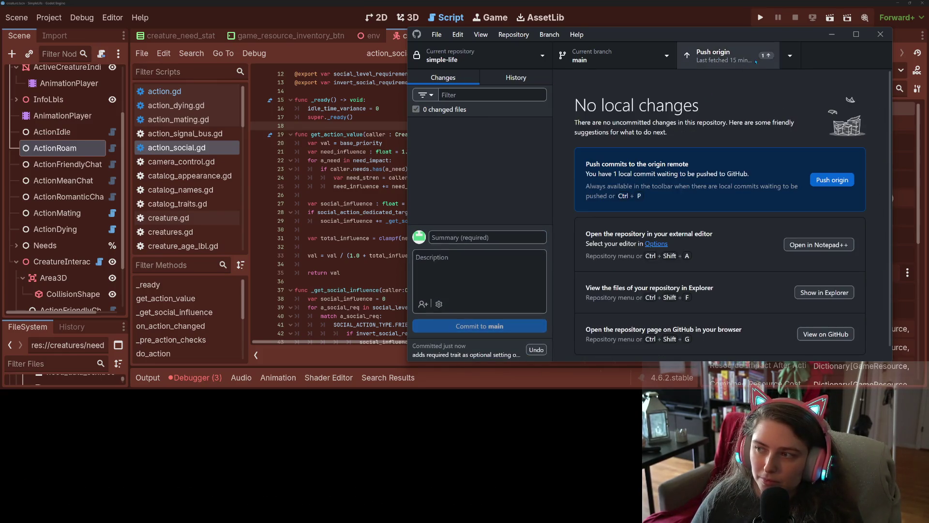
click(835, 40)
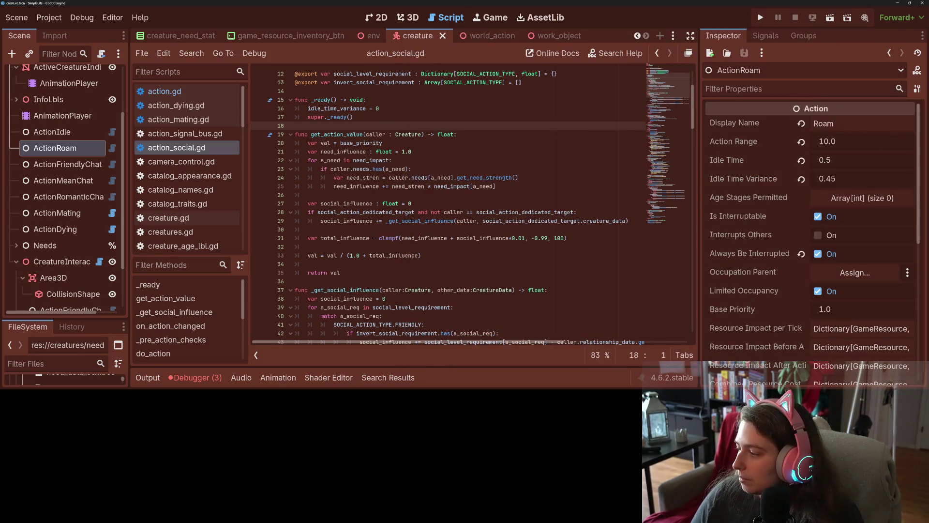
- Move the required-trait card from Todo to Done in Trello, then open the Add traits card
key(alt+Tab)
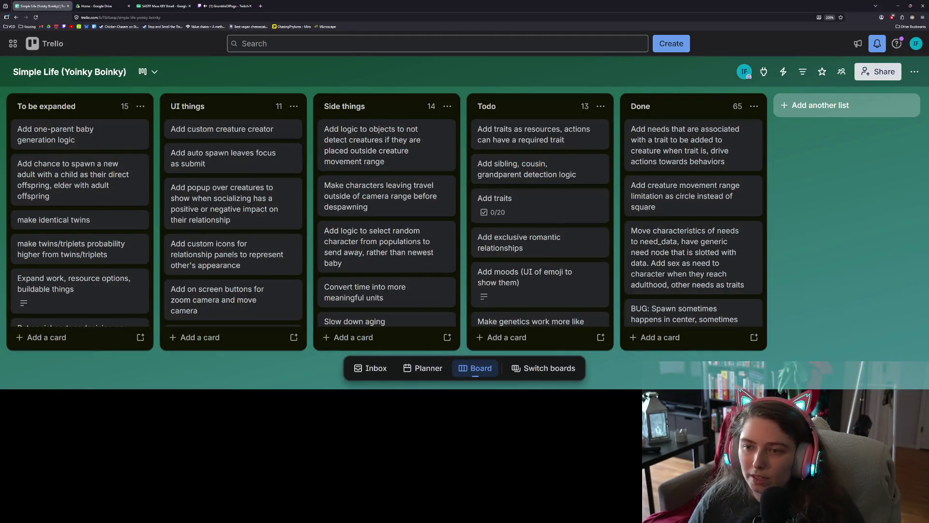
drag(537, 135, 687, 135)
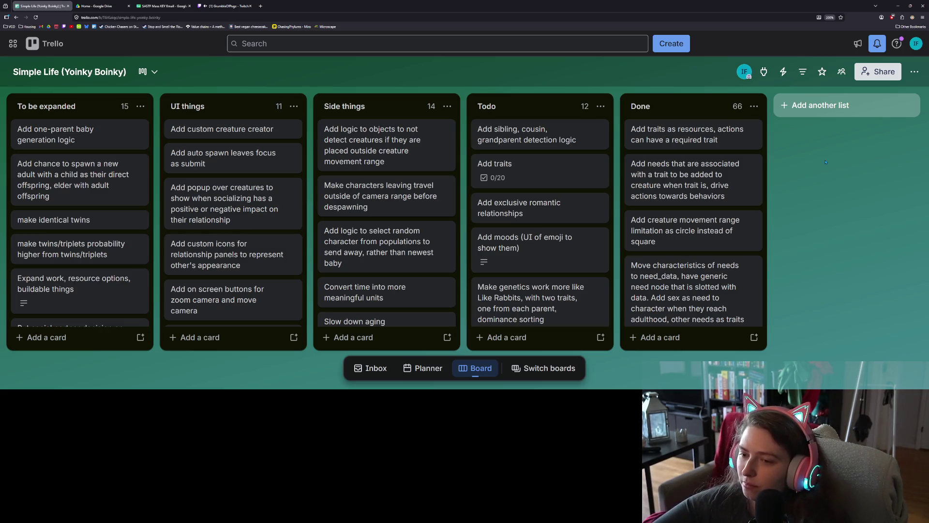
click(542, 167)
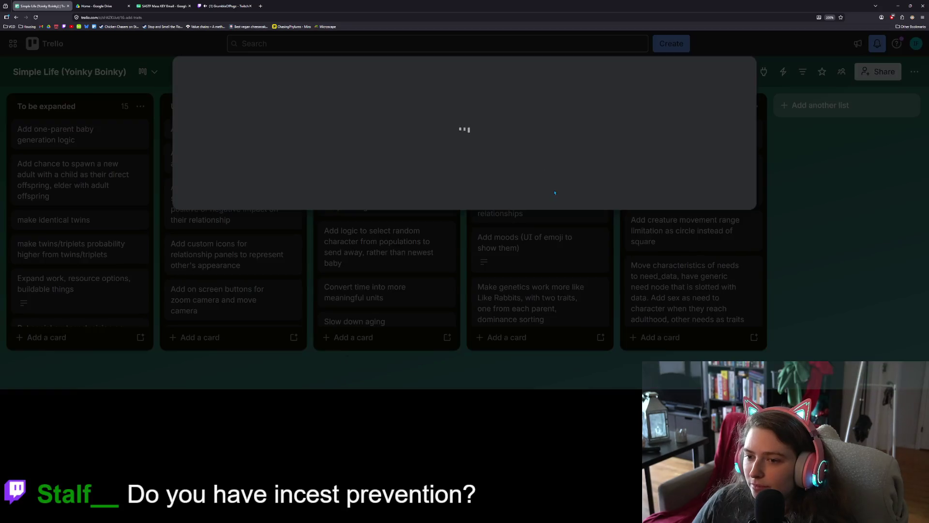
- Check off Extrovert and Introvert on the Add traits checklist (2/20), then close the card
scroll(423, 253, down, 3)
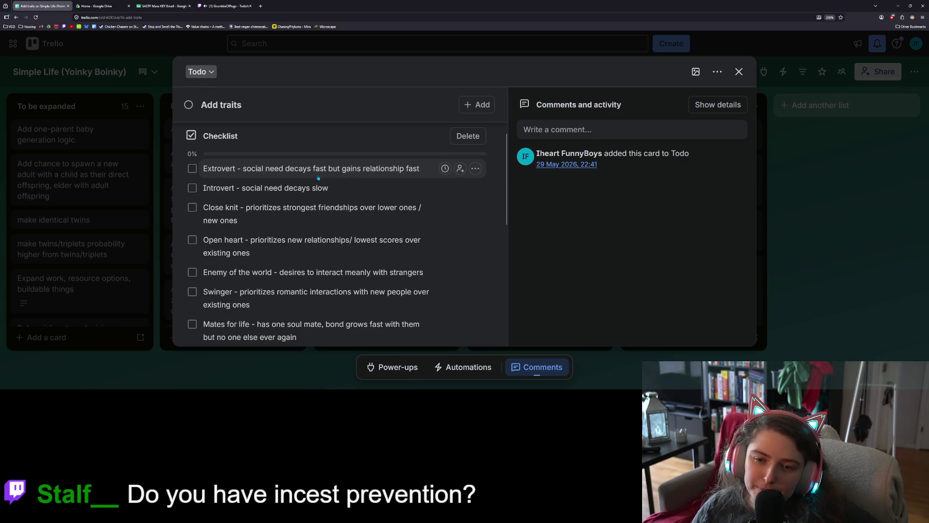
click(192, 169)
click(192, 188)
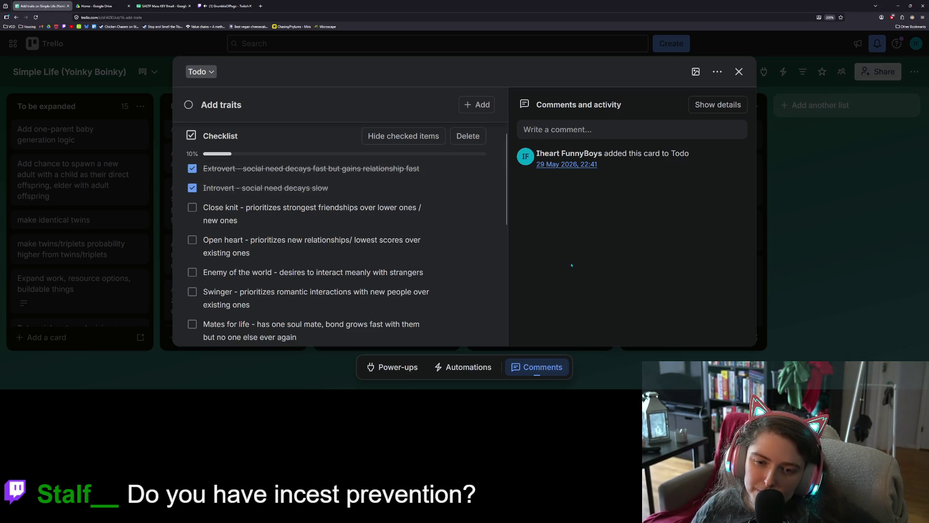
scroll(473, 264, down, 3)
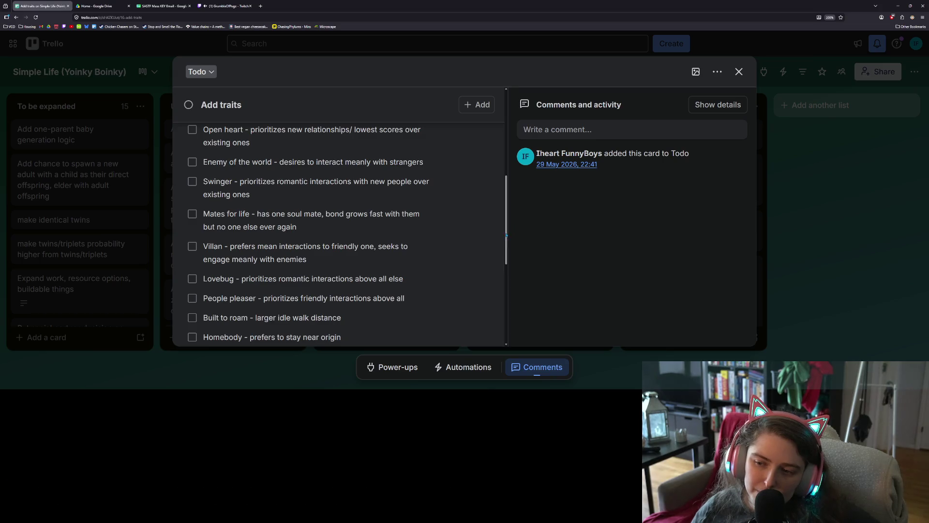
drag(506, 236, 507, 267)
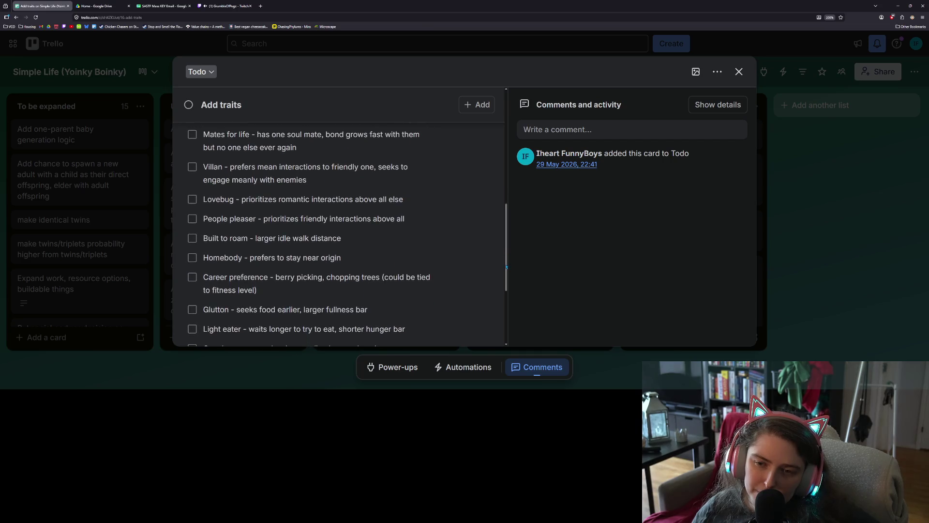
scroll(495, 302, down, 3)
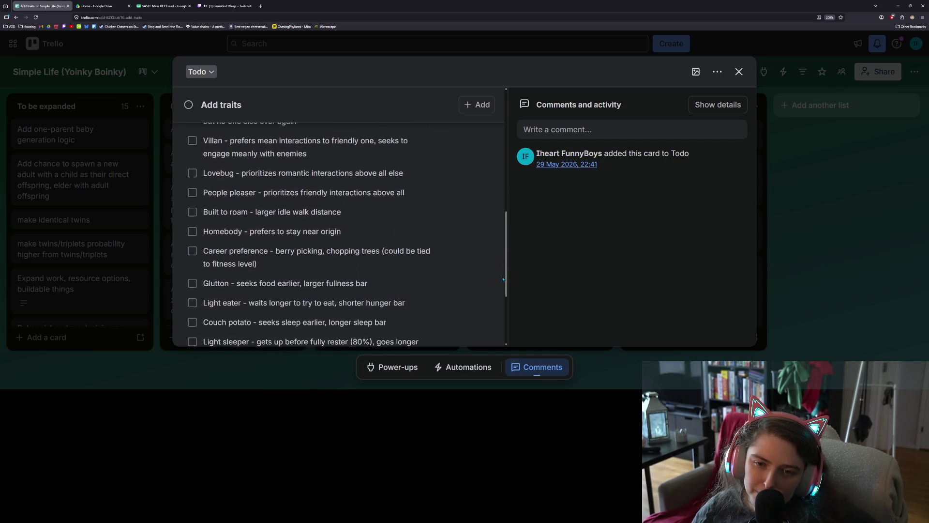
scroll(494, 314, down, 2)
scroll(486, 344, up, 5)
scroll(487, 343, down, 5)
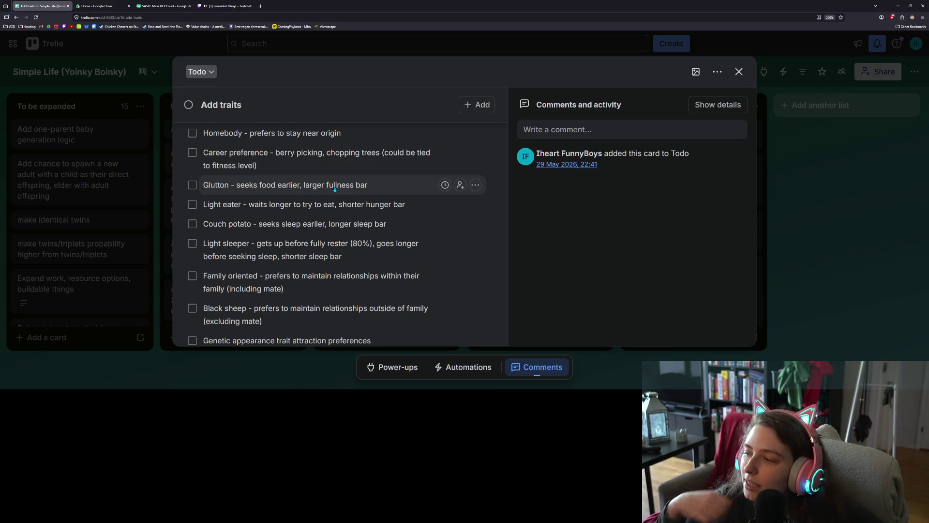
click(740, 72)
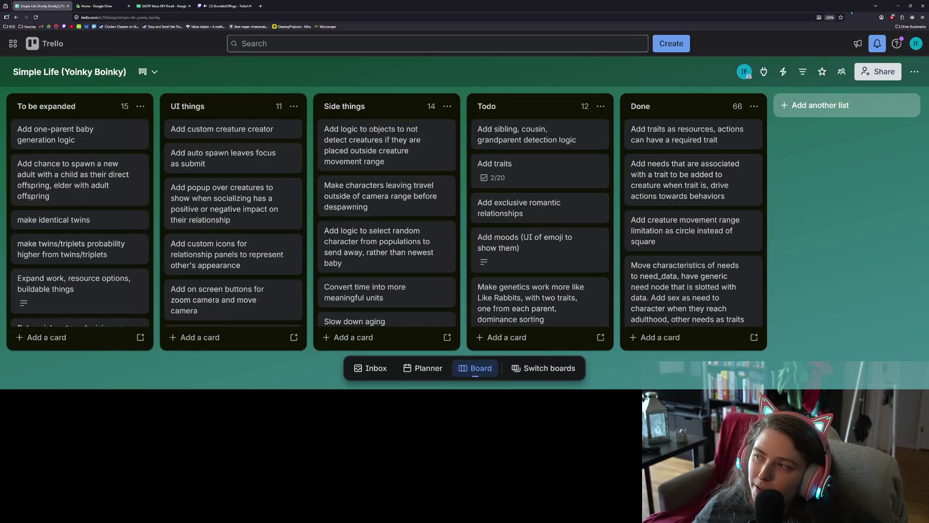
- Run the game from Godot, select a creature, and alternate the speed between 4x and 1x
key(alt+Tab)
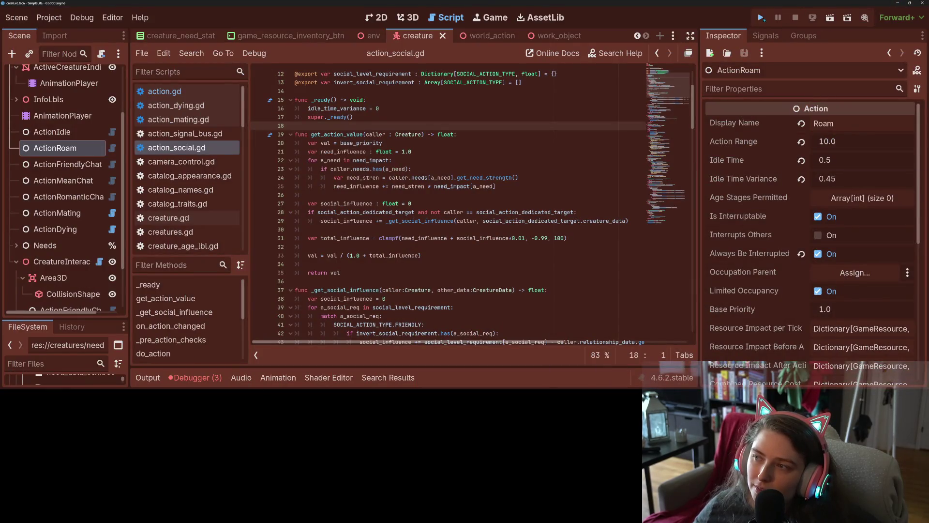
click(760, 17)
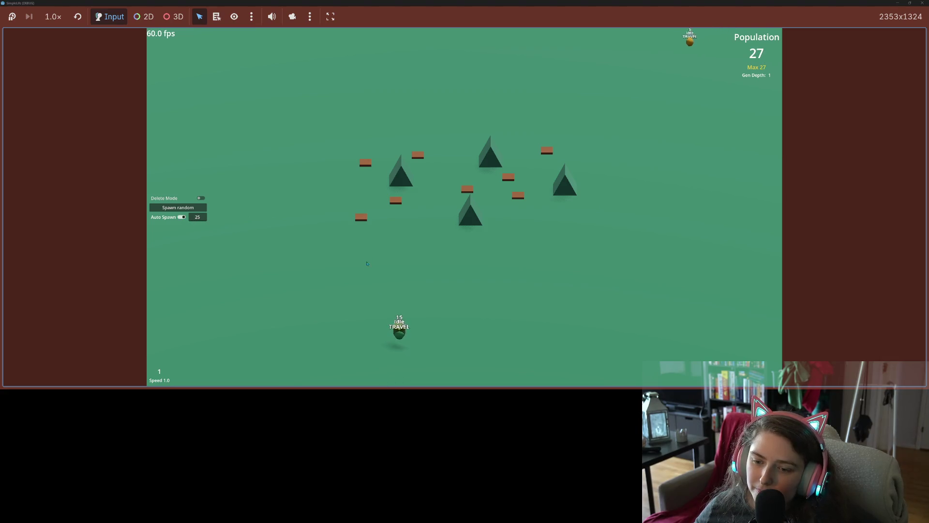
click(406, 326)
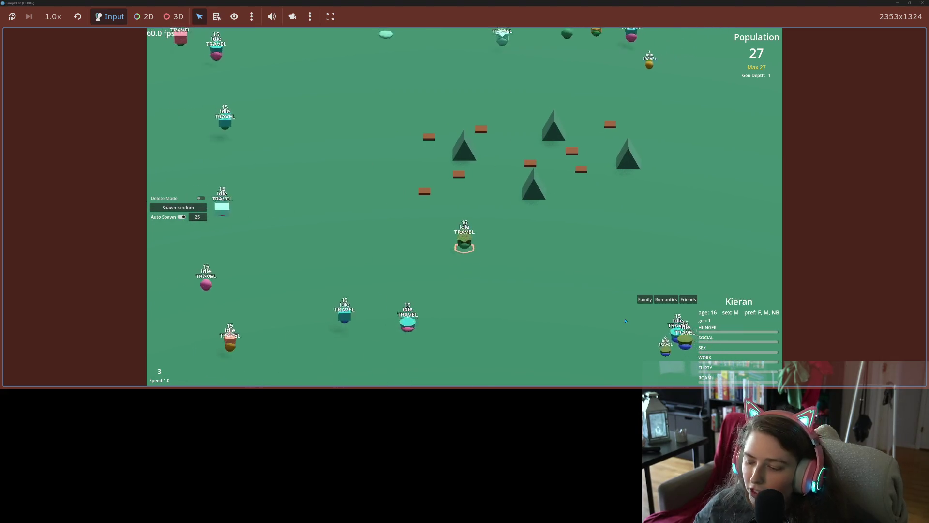
key(4)
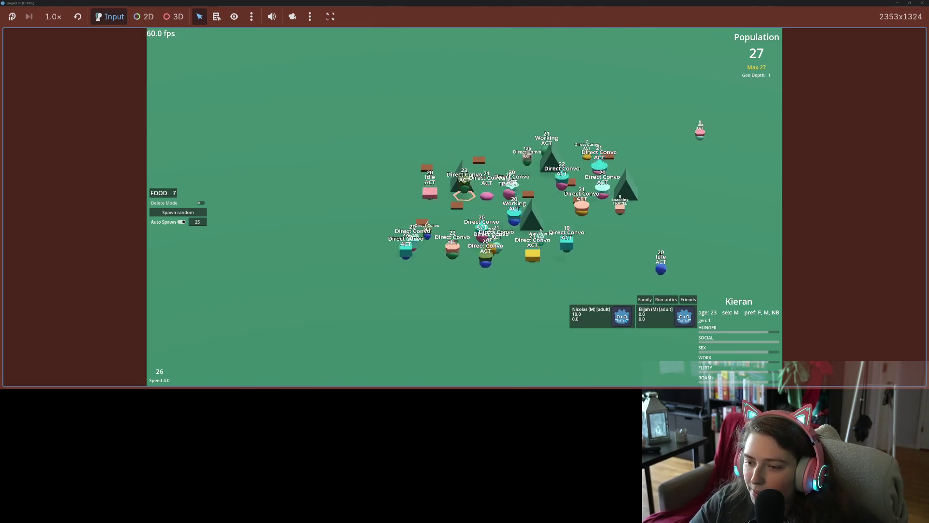
key(1)
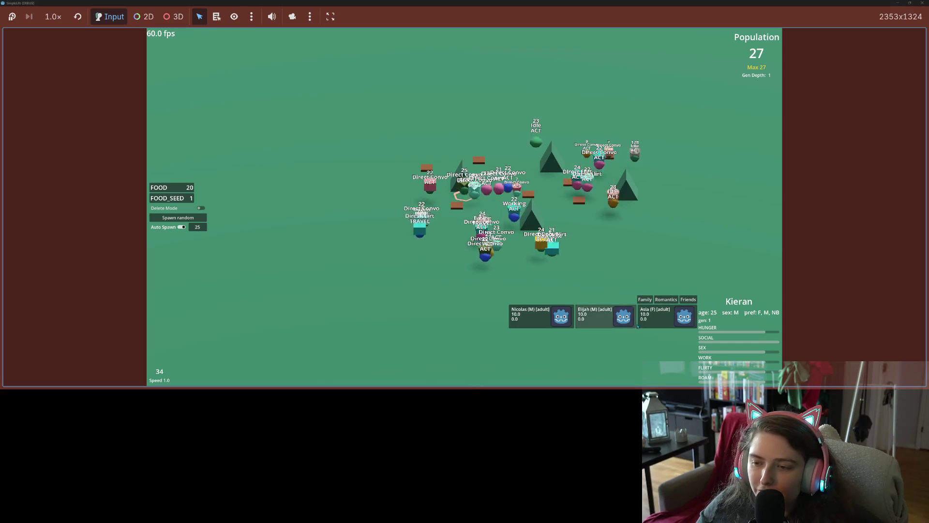
key(4)
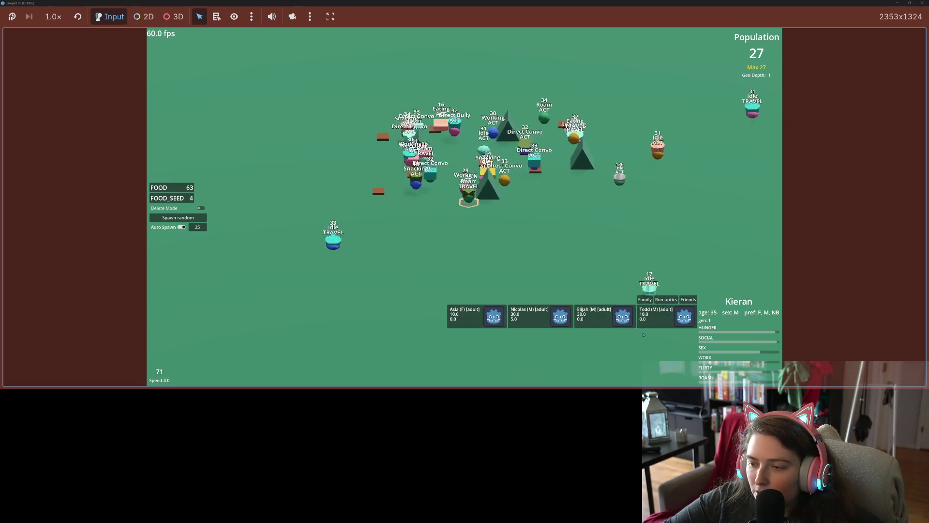
key(1)
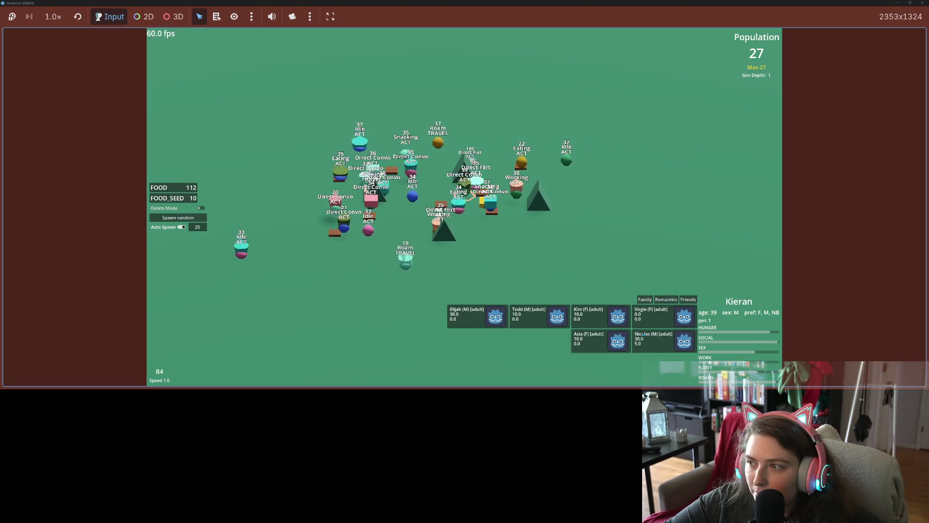
- Cycle the speed through 4x, 1x, 16x and 1x, slow it to 0.1, and select another creature
key(4)
key(1)
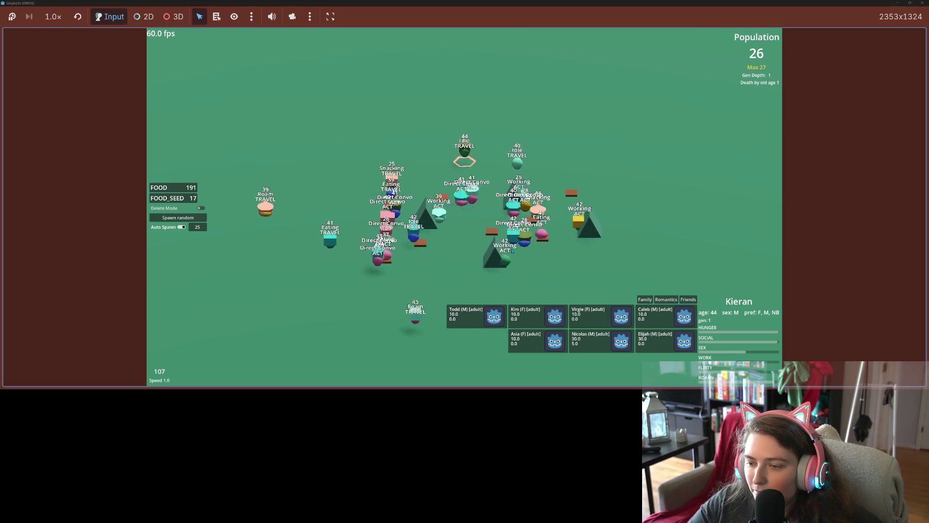
key(5)
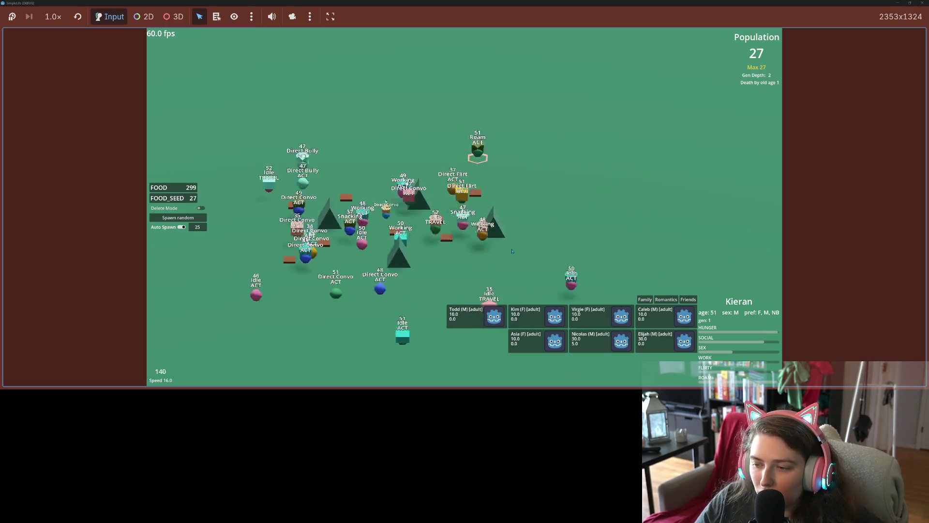
key(1)
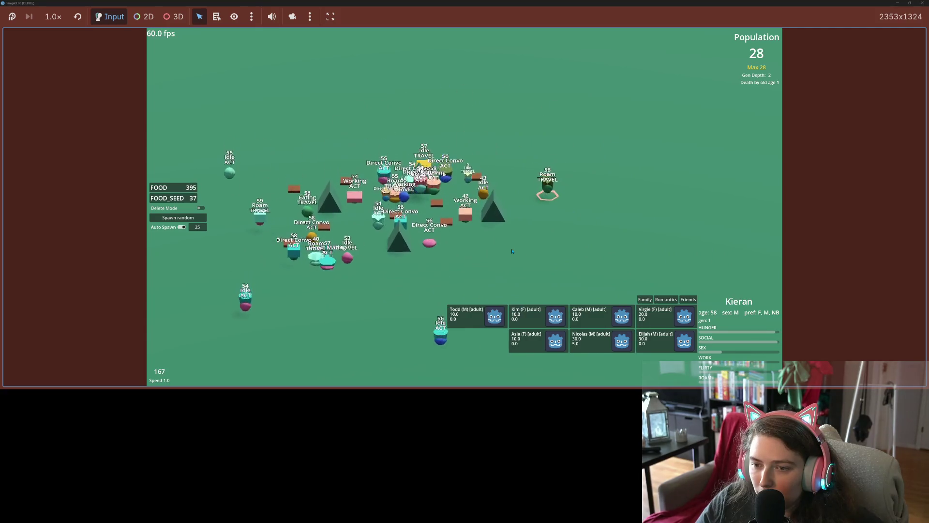
key(0)
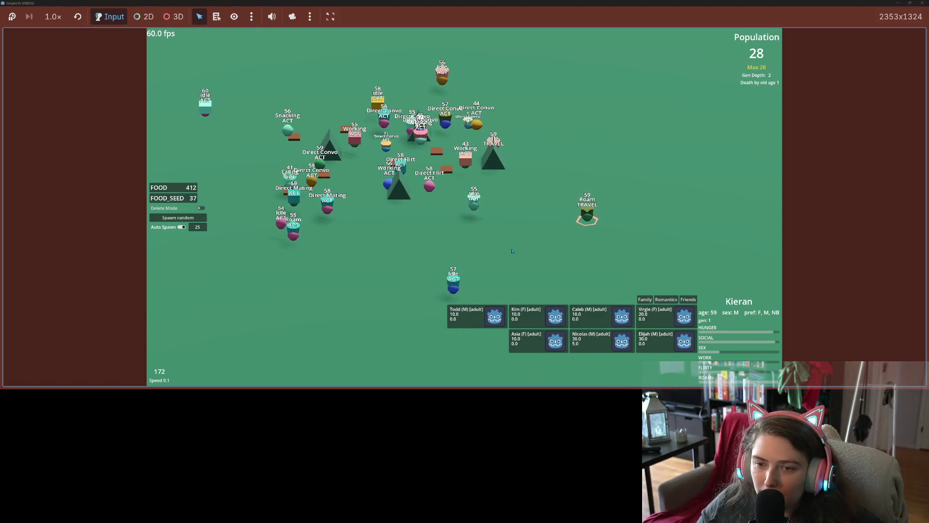
click(311, 187)
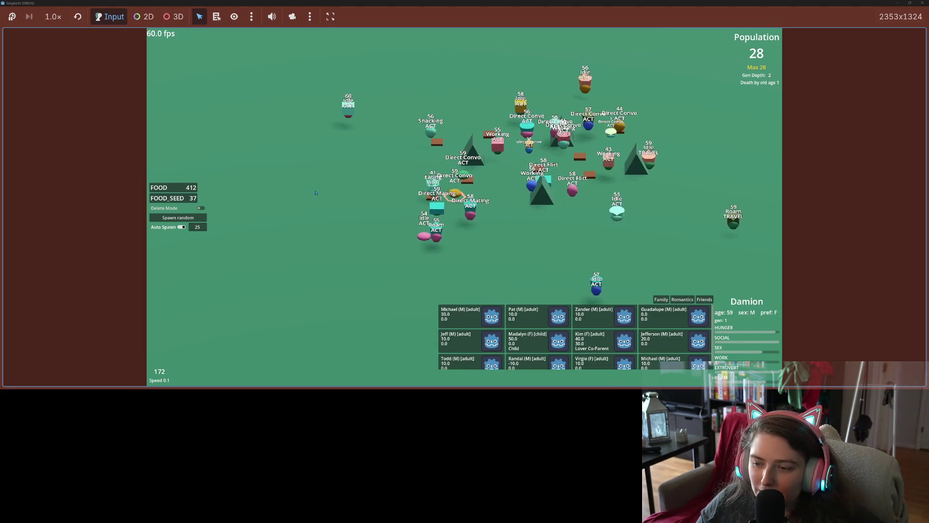
- Trace family links from a creature to its child and the child's mother, then restore speed 1.0
click(656, 299)
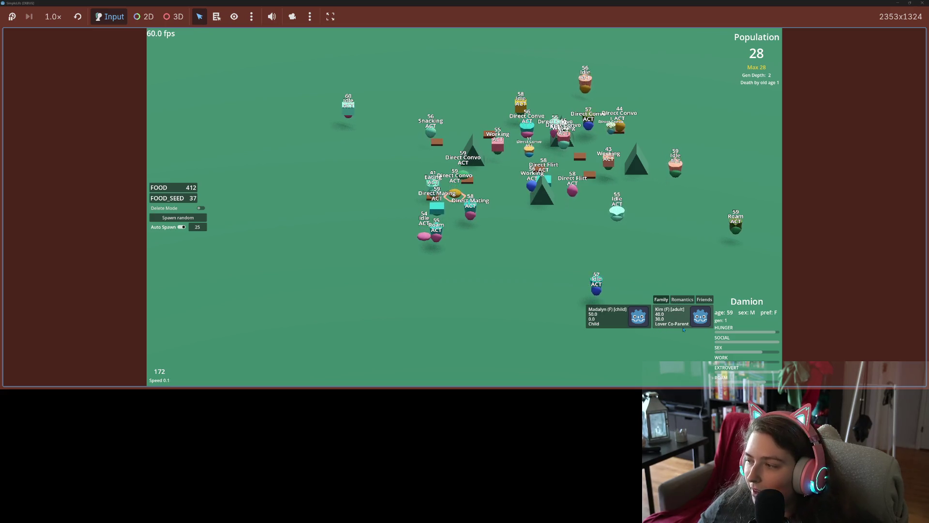
click(609, 325)
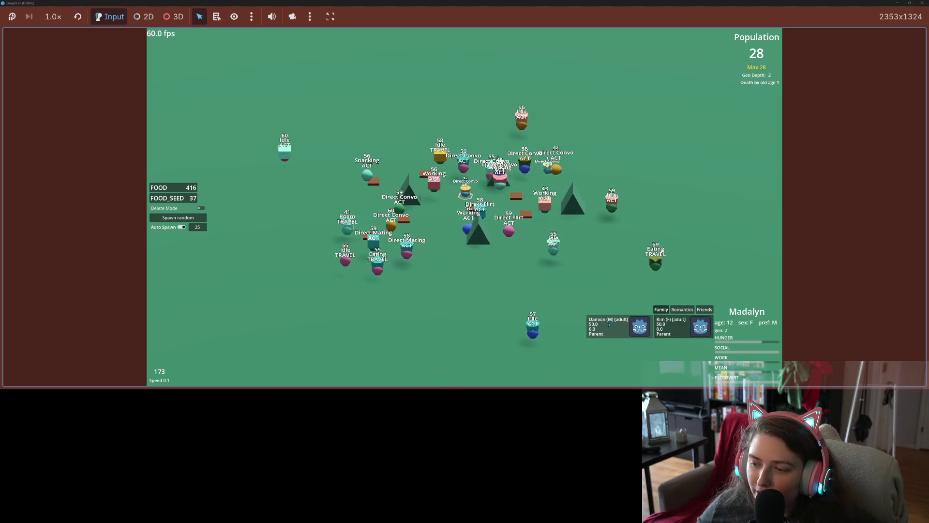
click(665, 333)
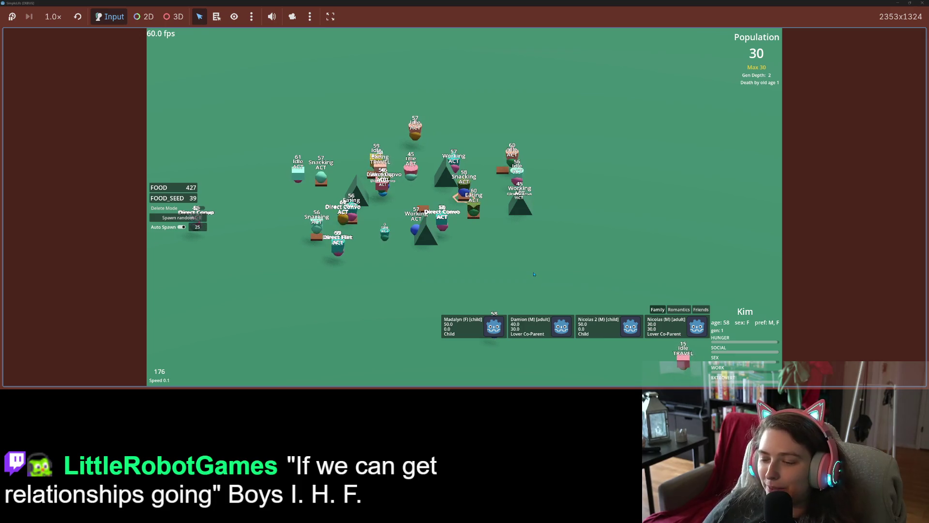
key(1)
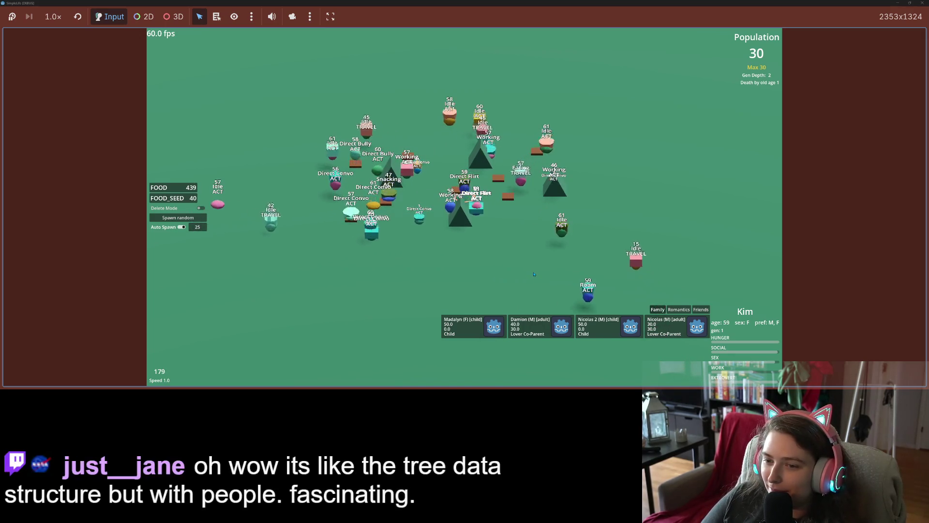
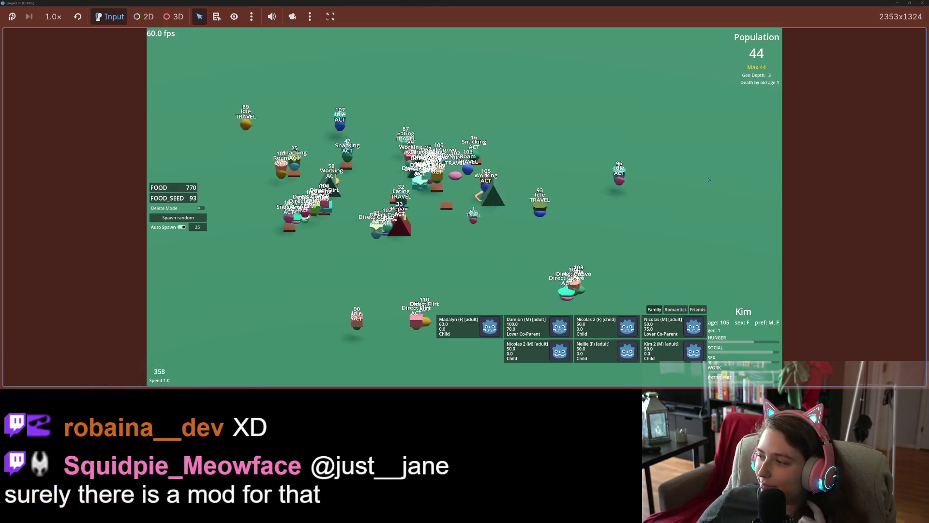
- Pull the game out of full screen into a small floating window, then minimize GitHub Desktop to reveal the editor
mouse_move(762, 2)
mouse_down()
mouse_move(420, 161)
mouse_move(306, 106)
mouse_move(272, 126)
mouse_up()
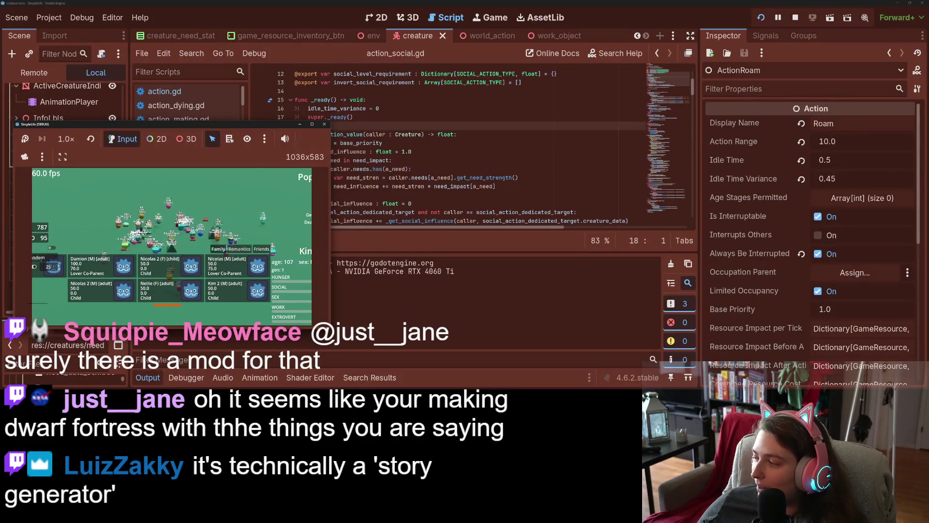
key(alt+Tab)
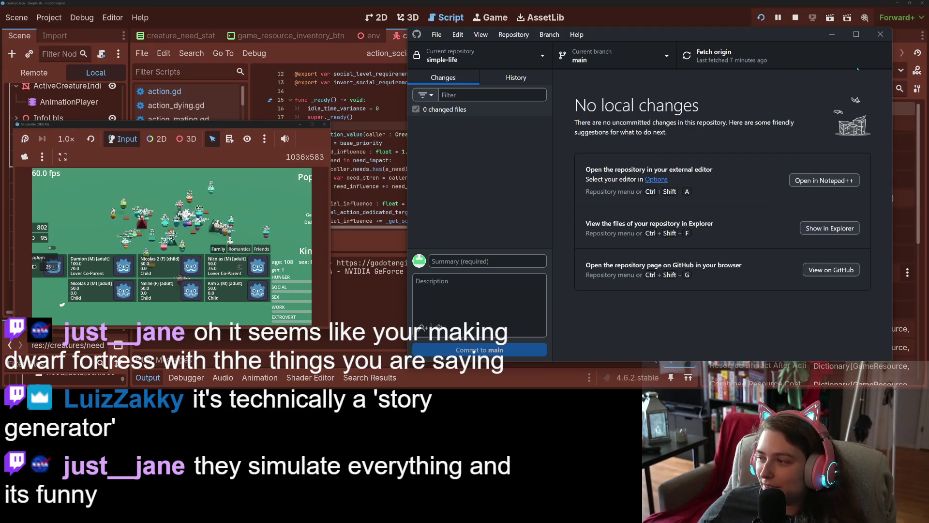
click(831, 34)
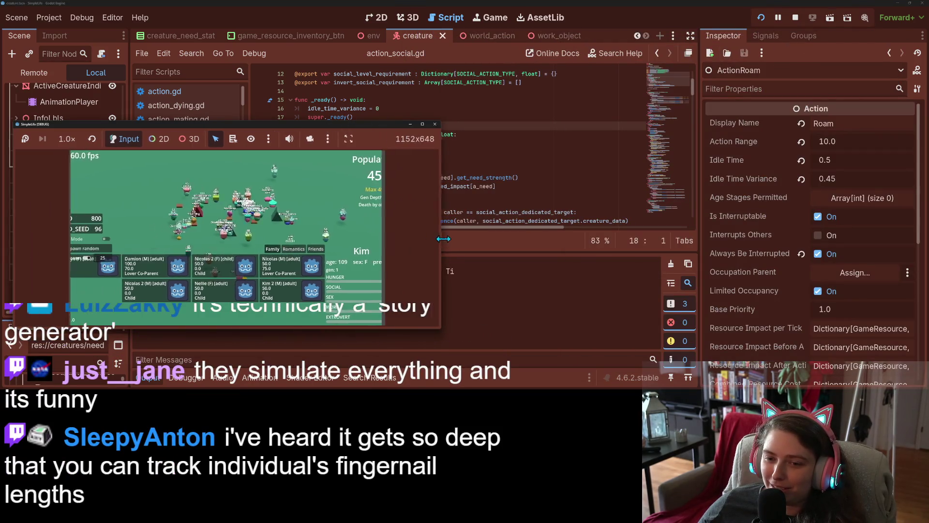
- Stretch the floating game window taller, then maximize it to fill the screen
mouse_move(369, 125)
mouse_down()
mouse_move(395, 46)
mouse_move(414, 74)
mouse_move(398, 100)
mouse_up()
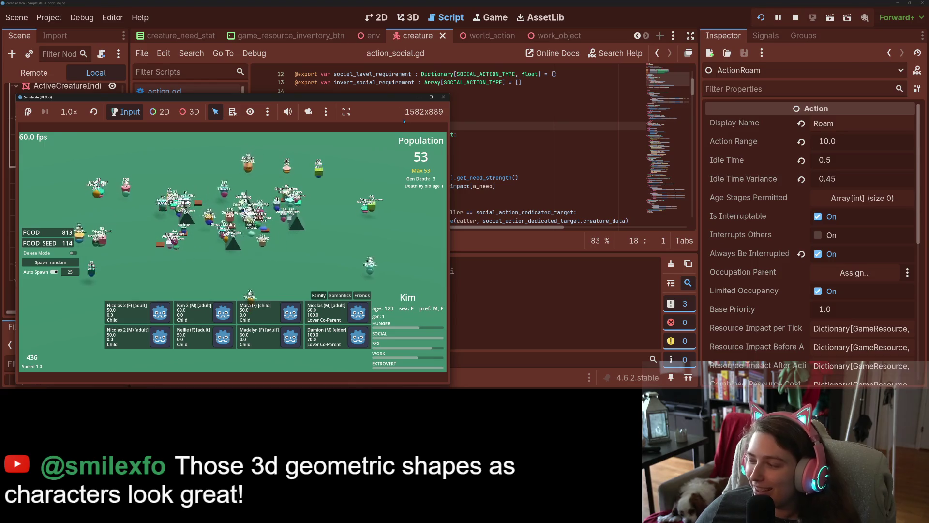
click(431, 97)
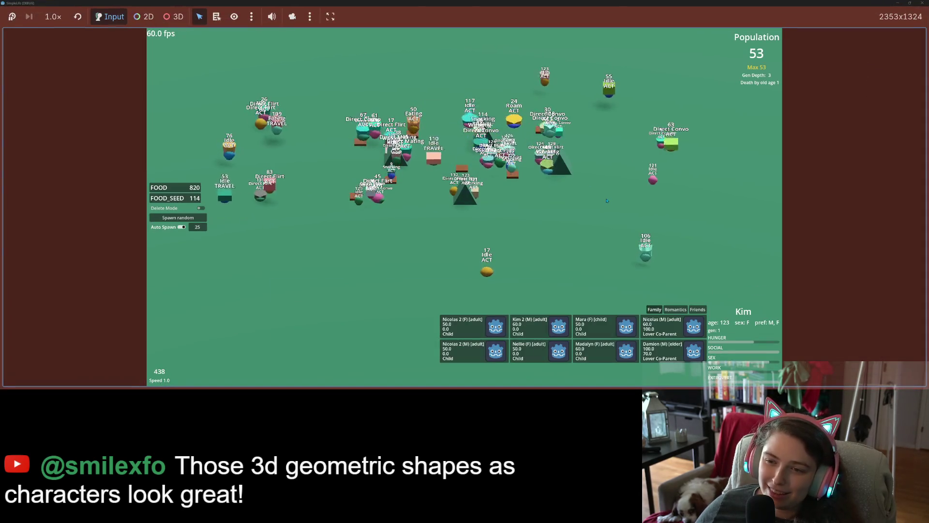
- Zoom the game camera and inspect the stats of three different creatures in turn
scroll(564, 219, up, 5)
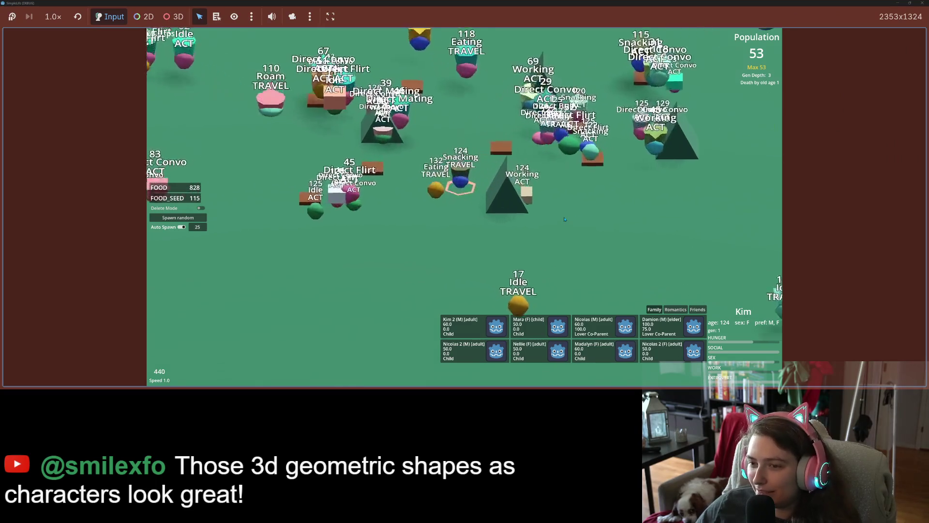
scroll(564, 219, down, 5)
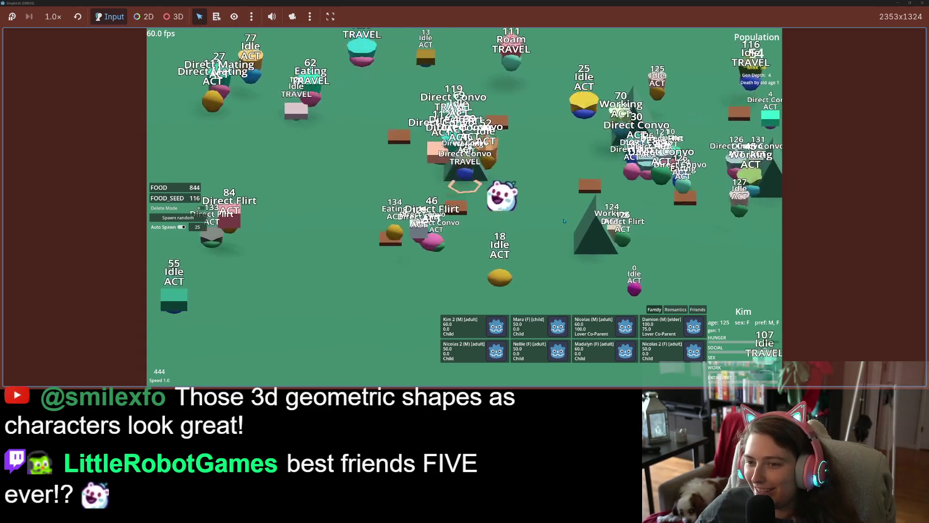
click(552, 223)
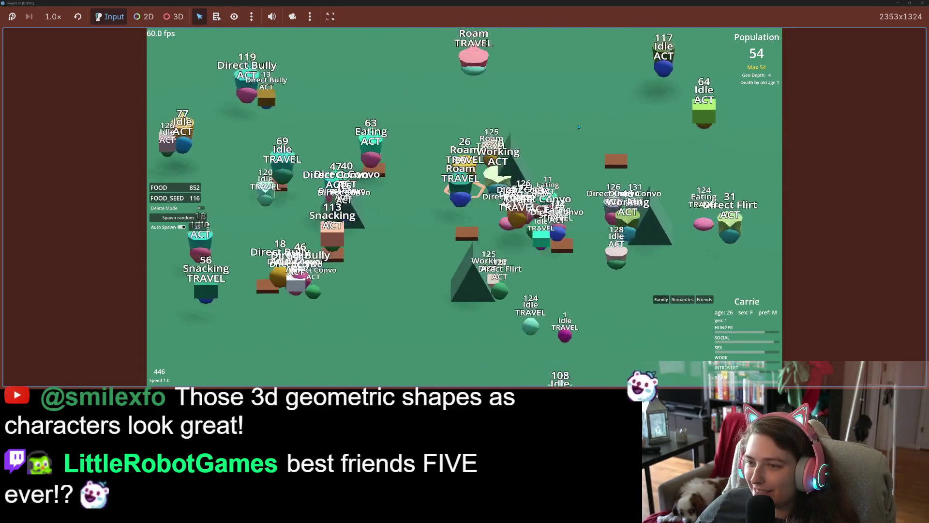
click(554, 322)
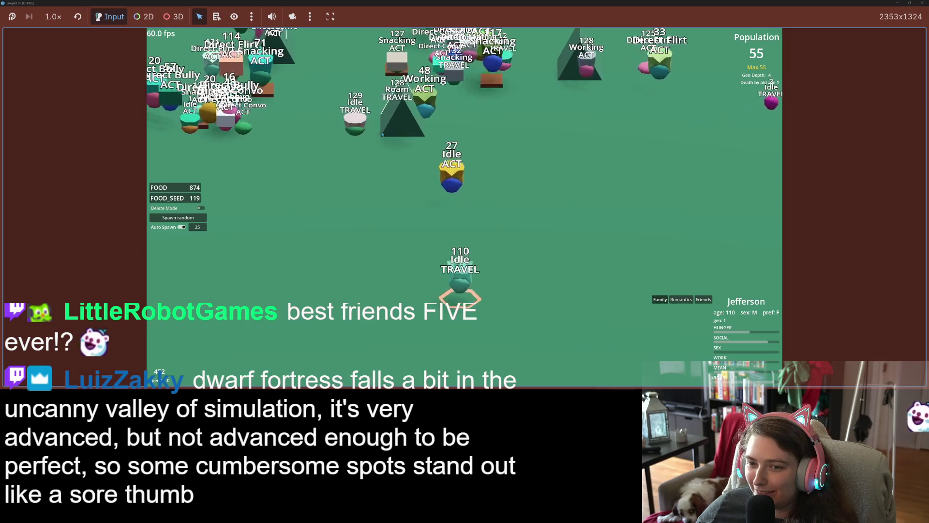
click(304, 162)
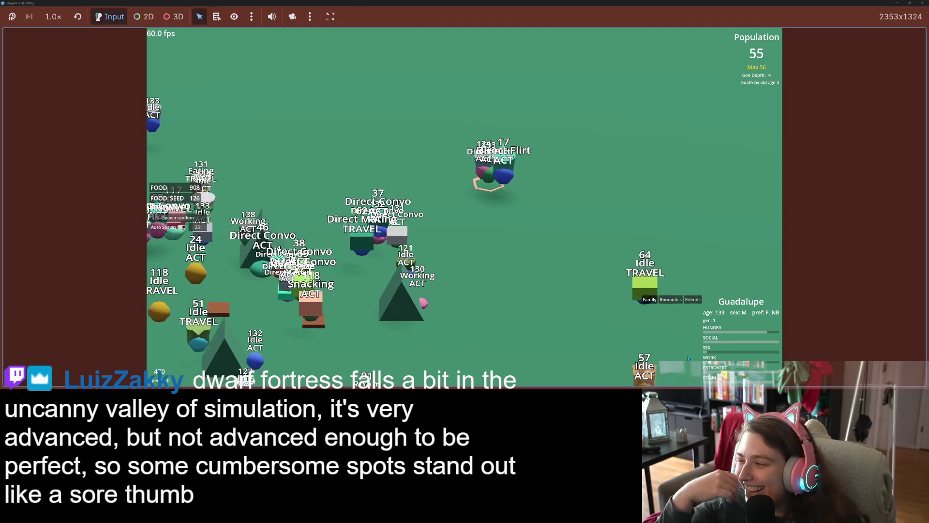
- Pan the camera left, then take the game out of full screen into a smaller window
key(a)
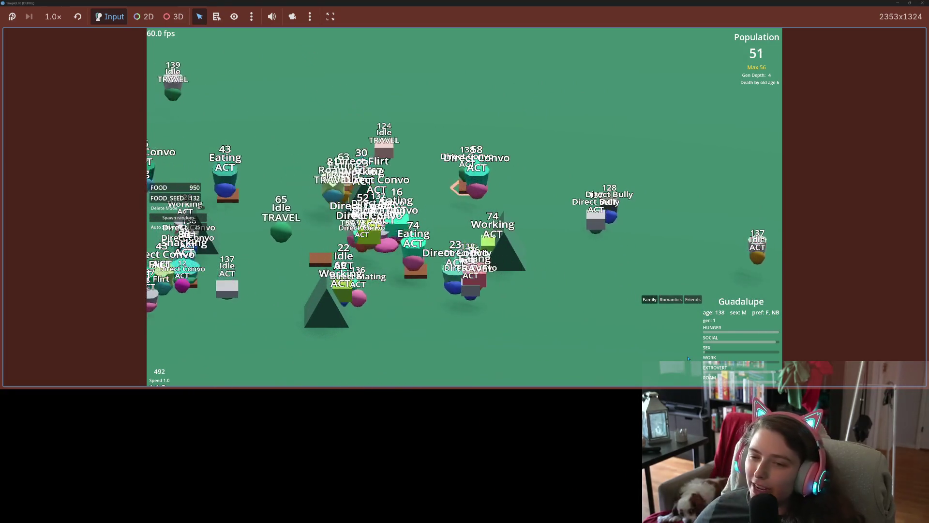
mouse_move(510, 2)
mouse_down()
mouse_move(589, 48)
mouse_move(580, 46)
mouse_move(580, 2)
mouse_up()
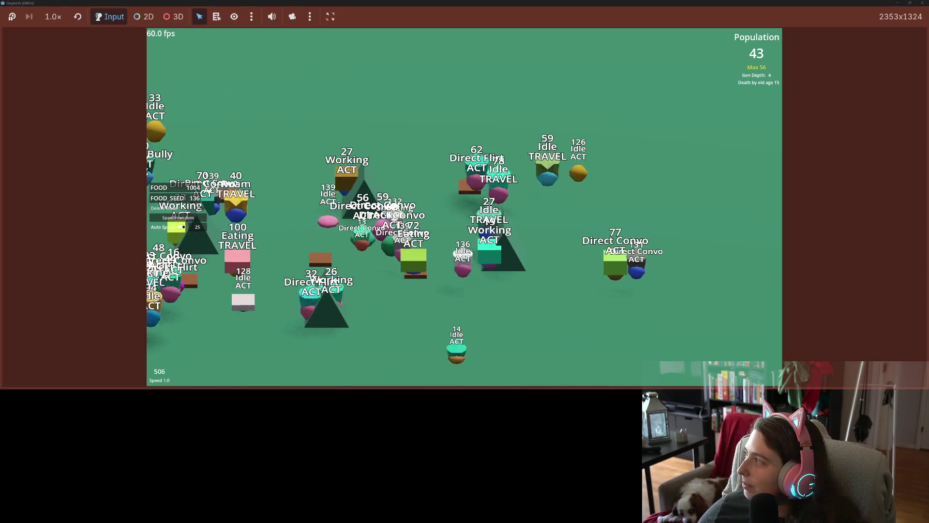
key(super+Down)
- Place the small game window top-left with the GitHub Desktop window beside it on the right
mouse_move(489, 83)
mouse_down()
mouse_move(318, 86)
mouse_move(260, 49)
mouse_up()
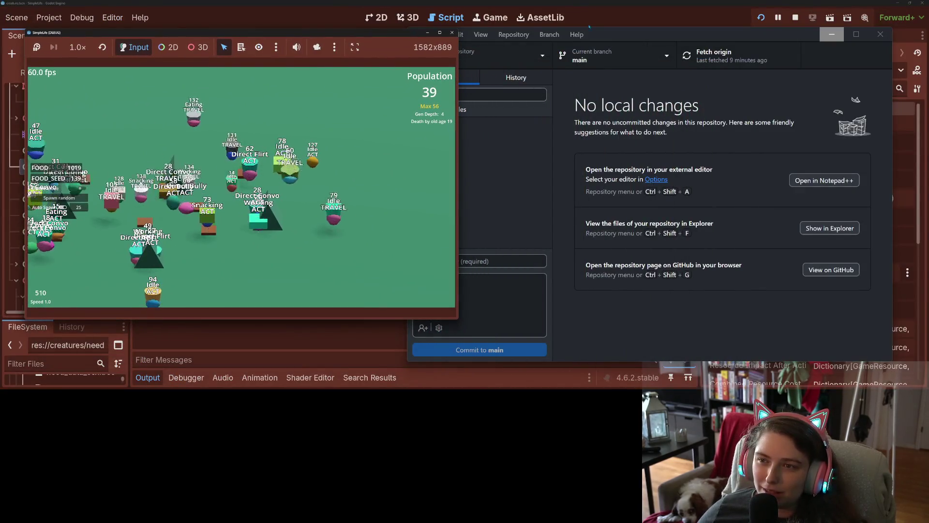
drag(613, 40, 654, 45)
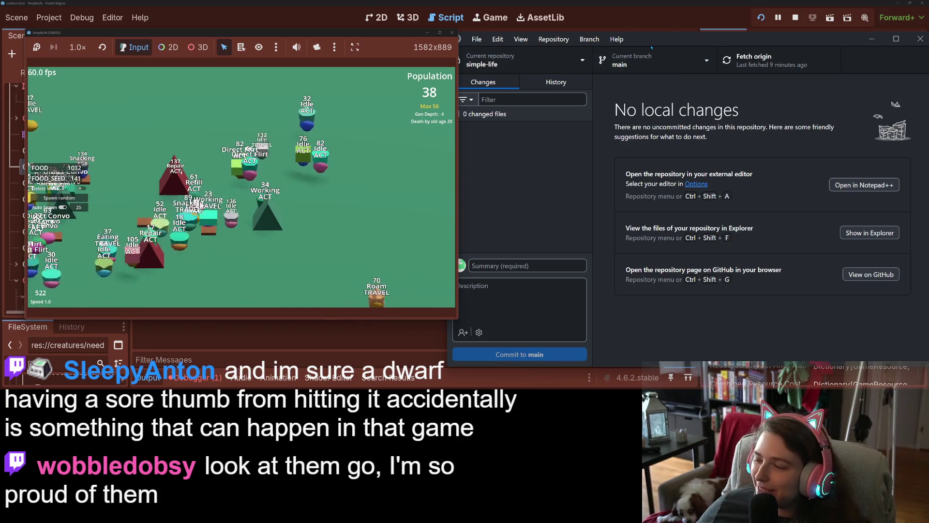
drag(639, 41, 661, 40)
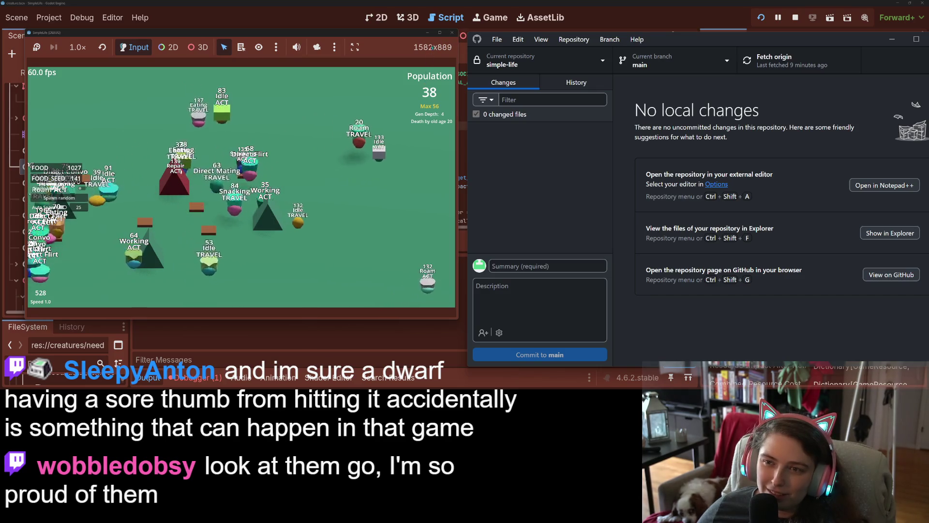
key(super+Up)
scroll(481, 80, down, 3)
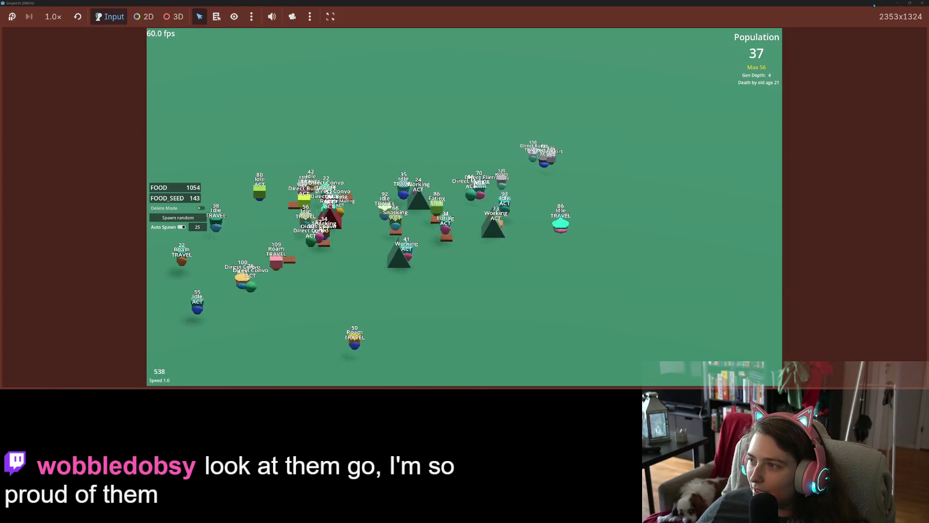
key(super+Down)
mouse_move(773, 41)
mouse_down()
mouse_move(707, 45)
mouse_move(733, 51)
mouse_up()
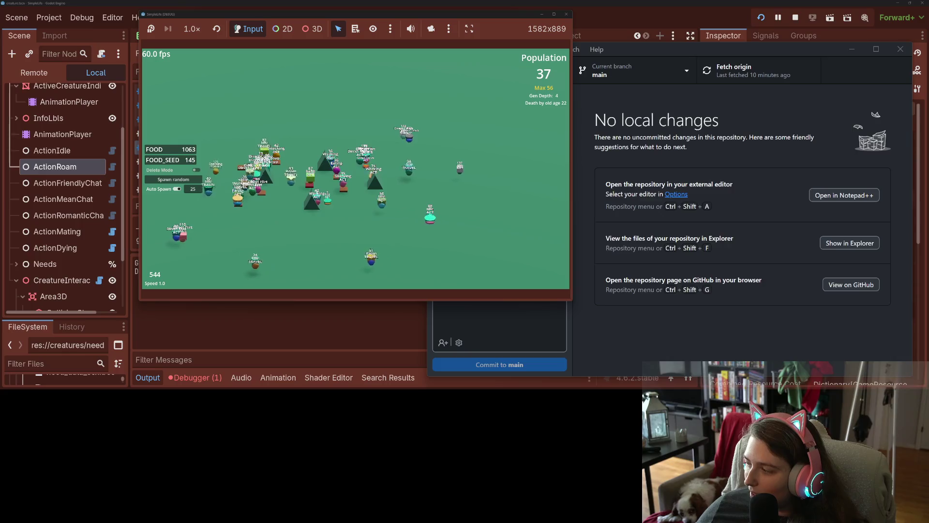
key(alt+Tab)
- Tuck the game window into a corner, then open Todo's 'Add extra traits with relationship categories' card
mouse_move(532, 17)
mouse_down()
mouse_move(866, 99)
mouse_move(859, 94)
mouse_up()
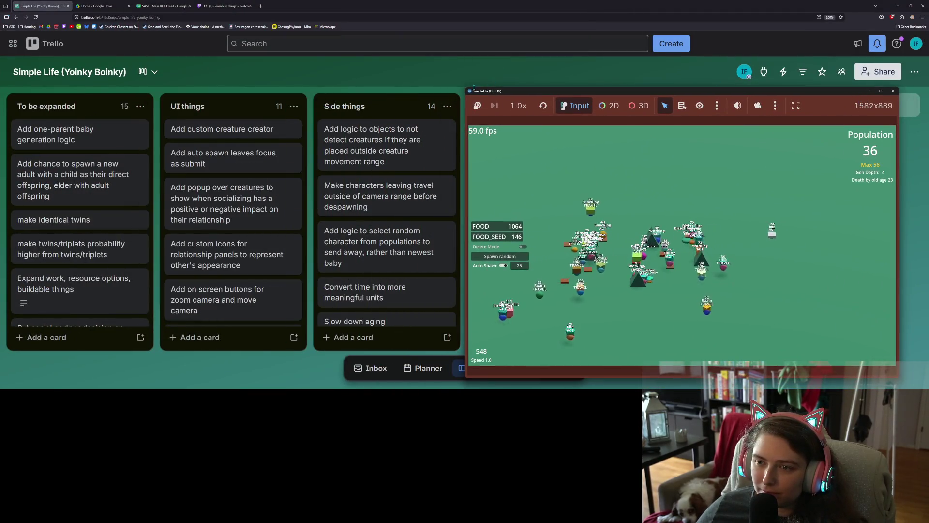
mouse_move(466, 88)
mouse_down()
mouse_move(510, 119)
mouse_move(604, 141)
mouse_move(687, 212)
mouse_up()
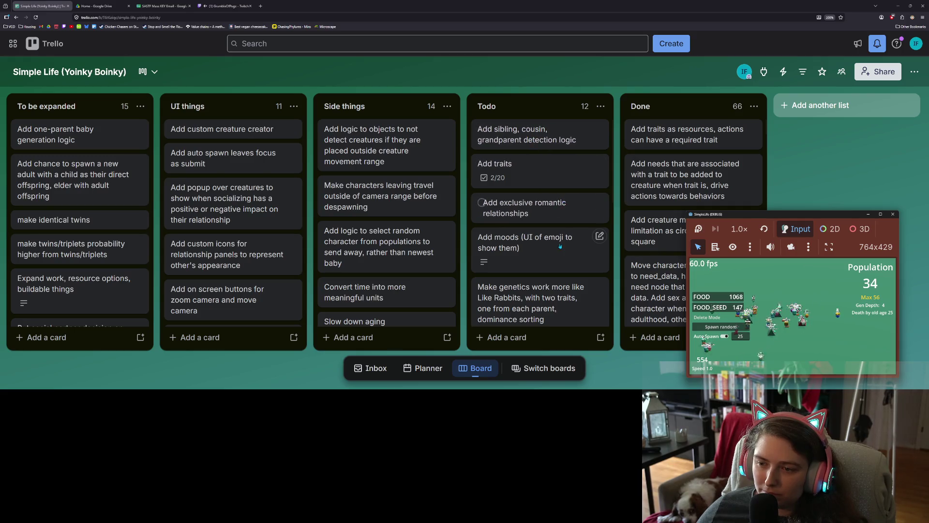
scroll(556, 155, down, 3)
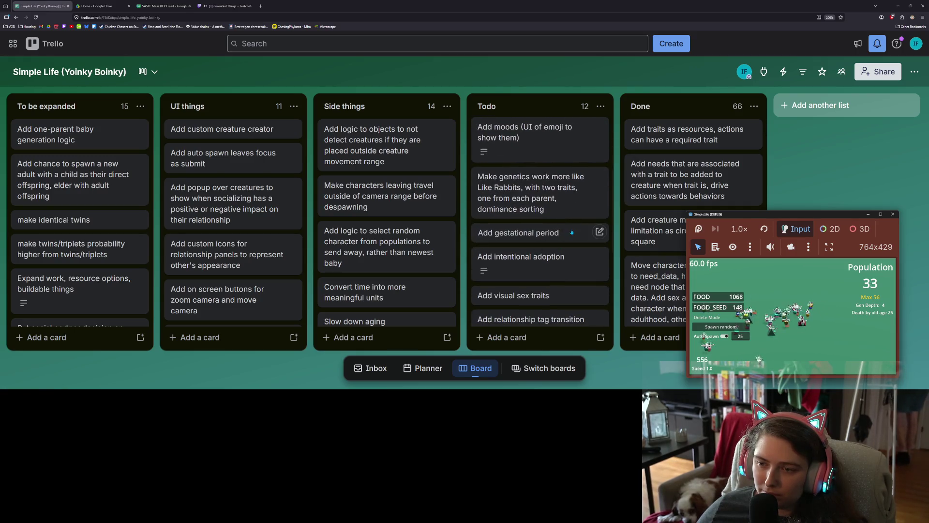
scroll(553, 262, down, 2)
scroll(553, 261, down, 2)
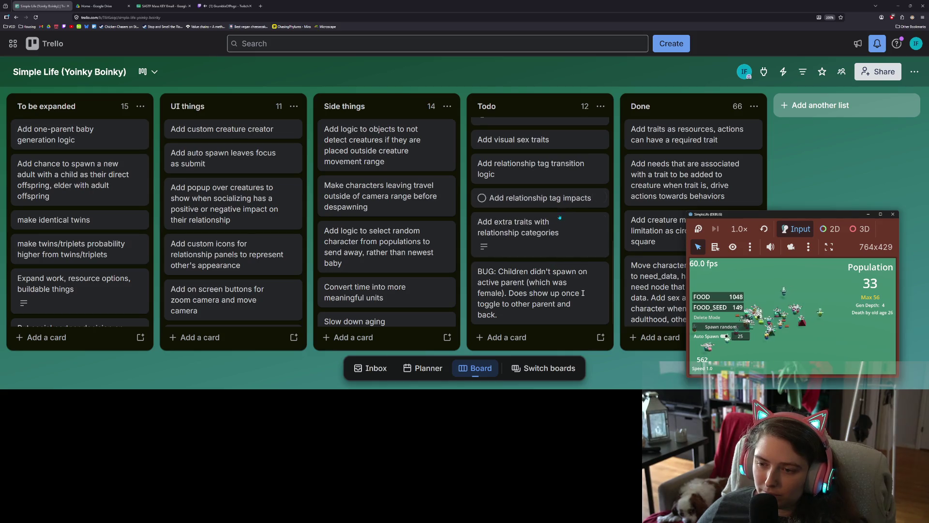
click(557, 255)
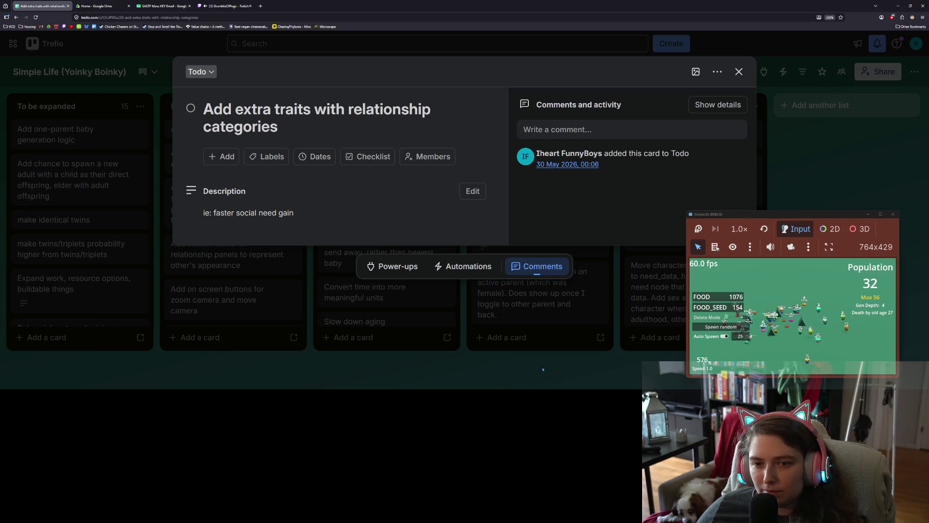
- Close the traits card and open the BUG card about children not spawning
click(543, 369)
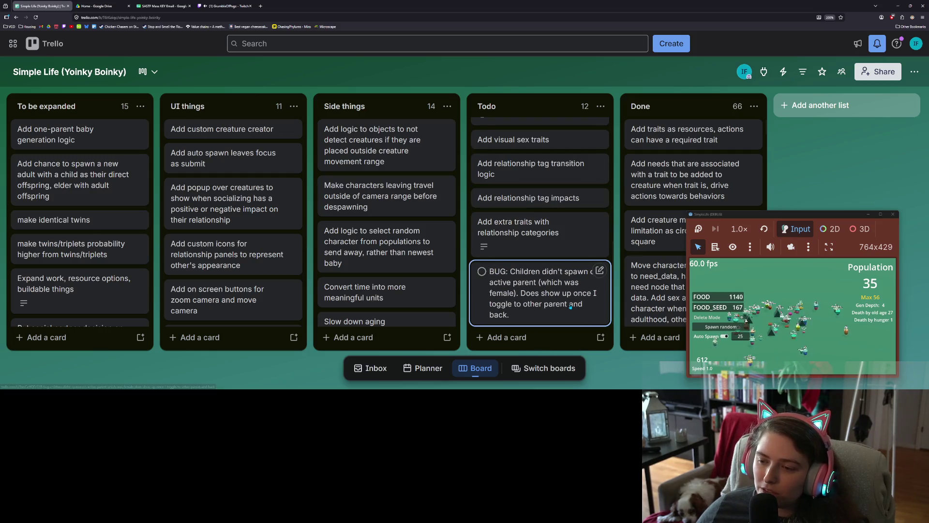
click(592, 287)
- Insert 'ationship panel of' after 'rel' in the BUG card title, save, and close the card
click(396, 109)
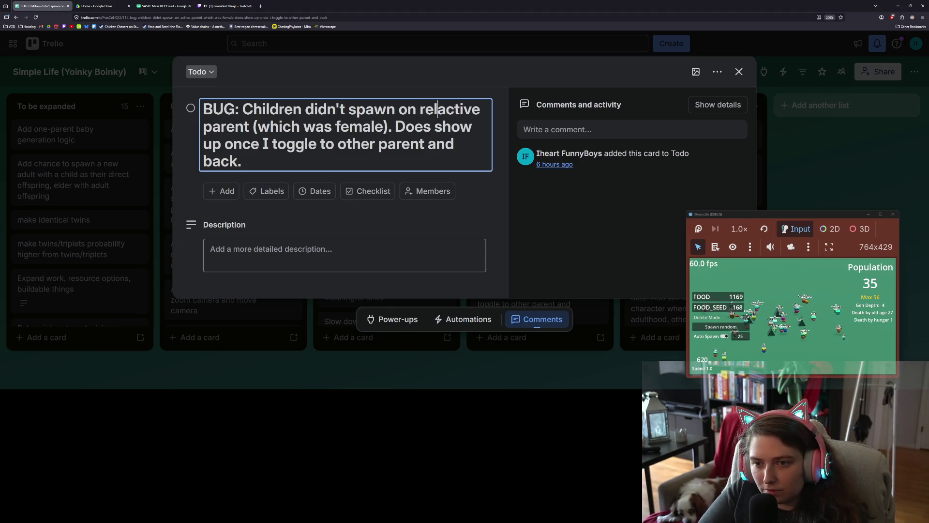
text(ationship panel)
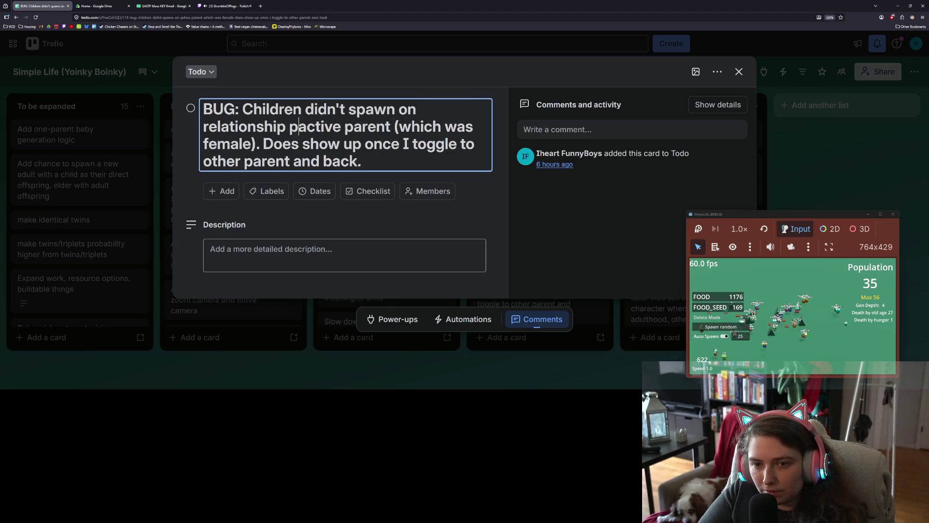
text( of)
key(Return)
click(739, 71)
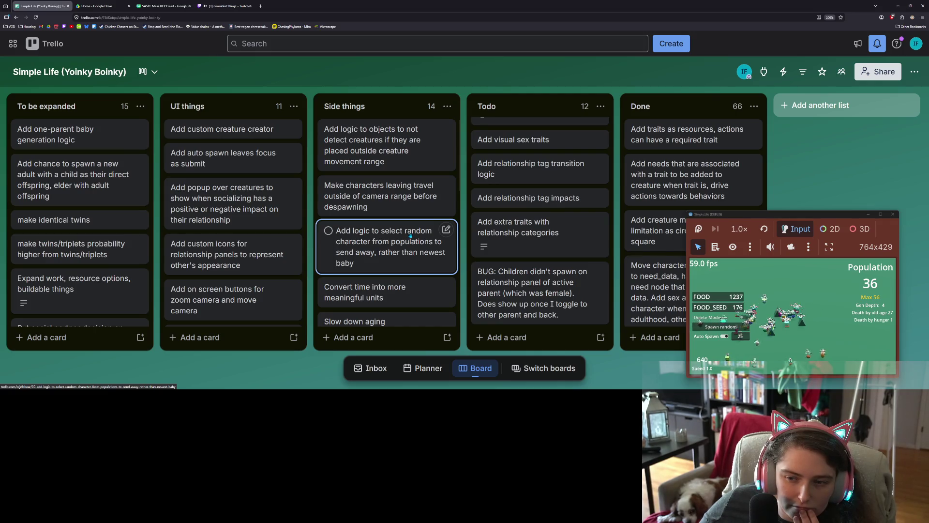
- Move 'Make characters leaving travel' to the top of Side things and raise the select-random-character card
drag(404, 194, 403, 163)
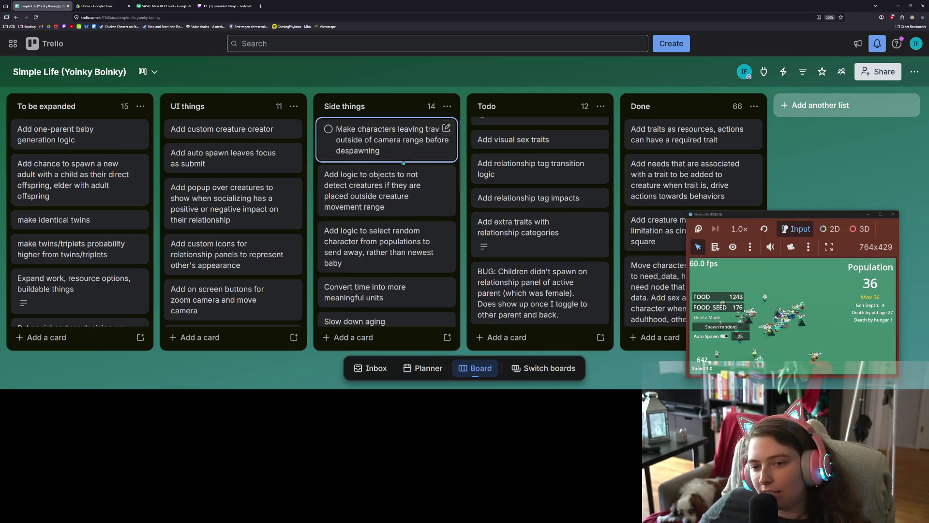
drag(414, 254, 403, 184)
scroll(401, 187, down, 1)
scroll(386, 190, down, 1)
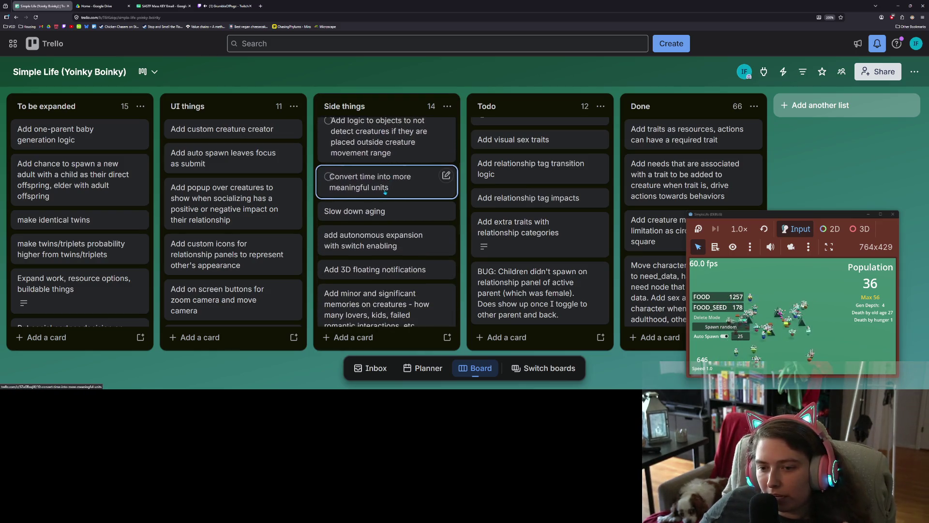
scroll(385, 195, down, 8)
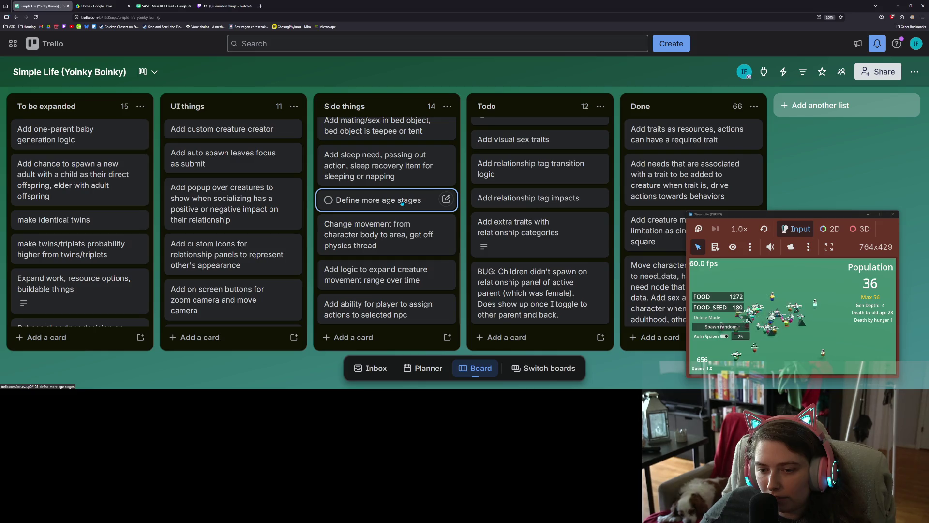
scroll(401, 204, down, 2)
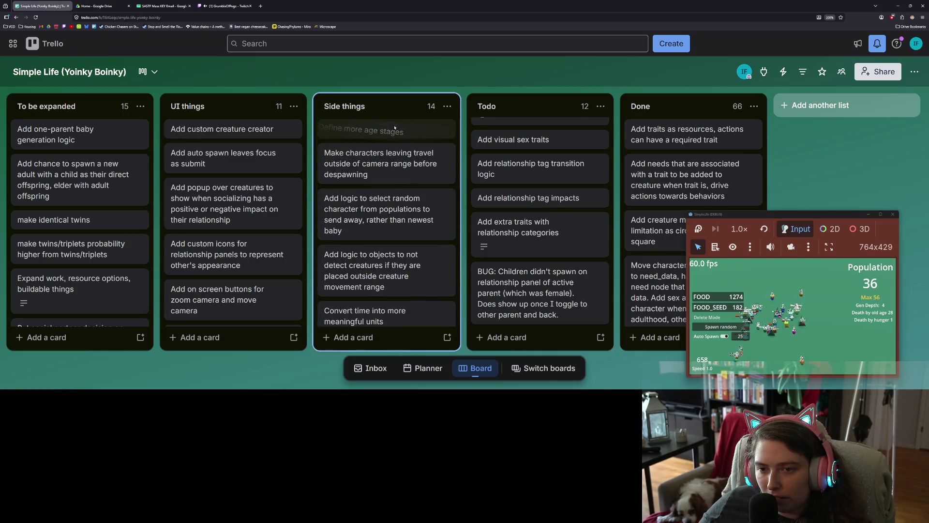
scroll(391, 237, down, 5)
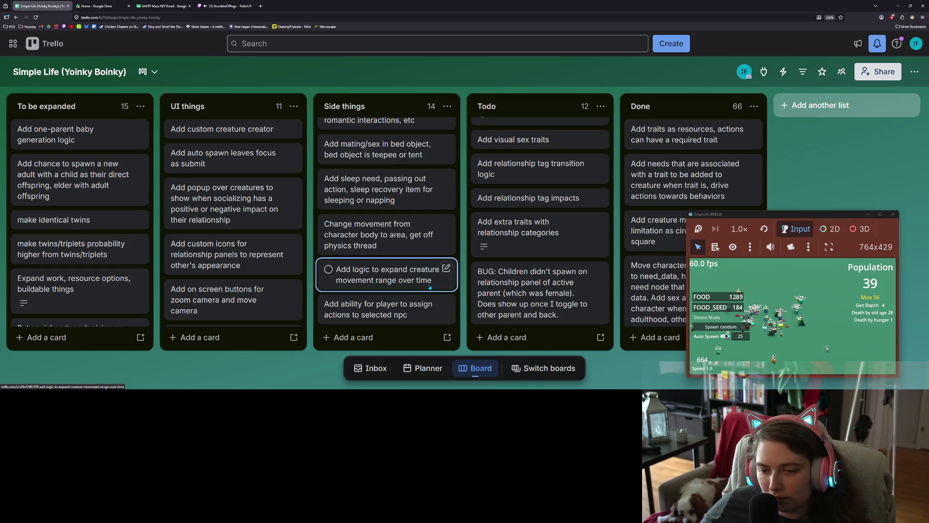
- Reposition further cards, bringing 'Add logic to expand creature movement range' up to the top
mouse_move(417, 276)
mouse_down()
mouse_move(409, 151)
mouse_move(416, 305)
mouse_move(420, 175)
mouse_up()
scroll(416, 203, down, 5)
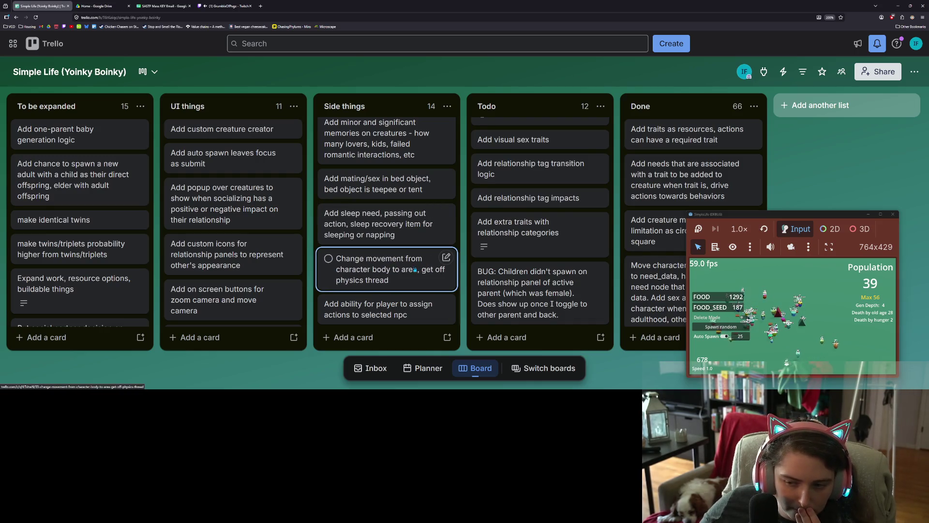
drag(415, 269, 423, 254)
scroll(423, 254, up, 1)
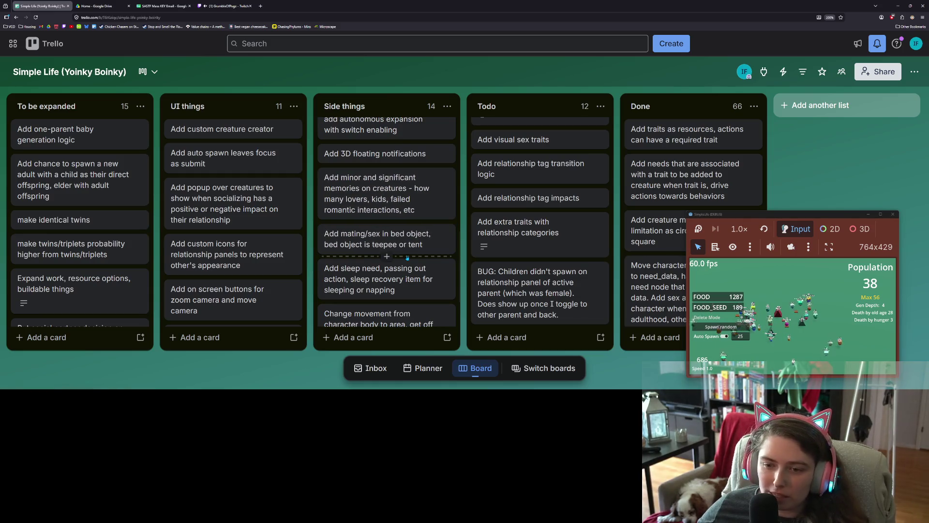
scroll(415, 291, down, 1)
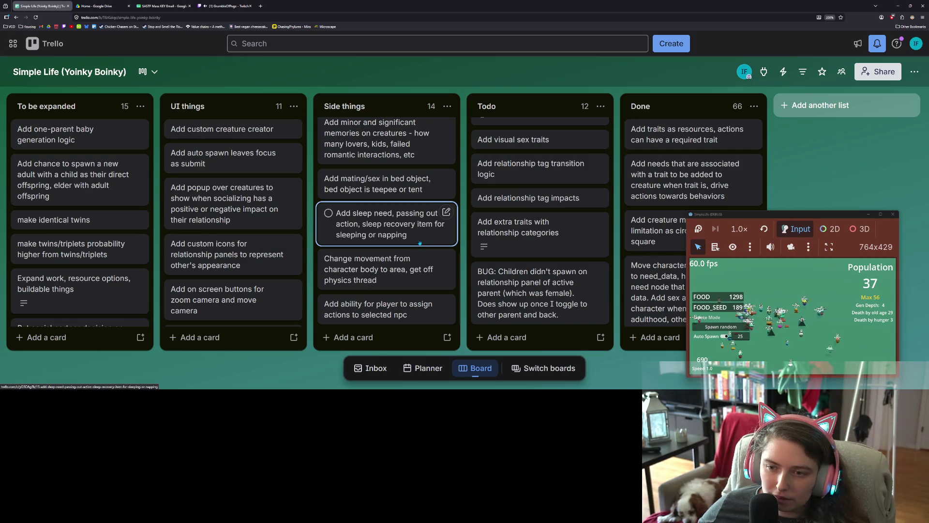
scroll(418, 266, up, 1)
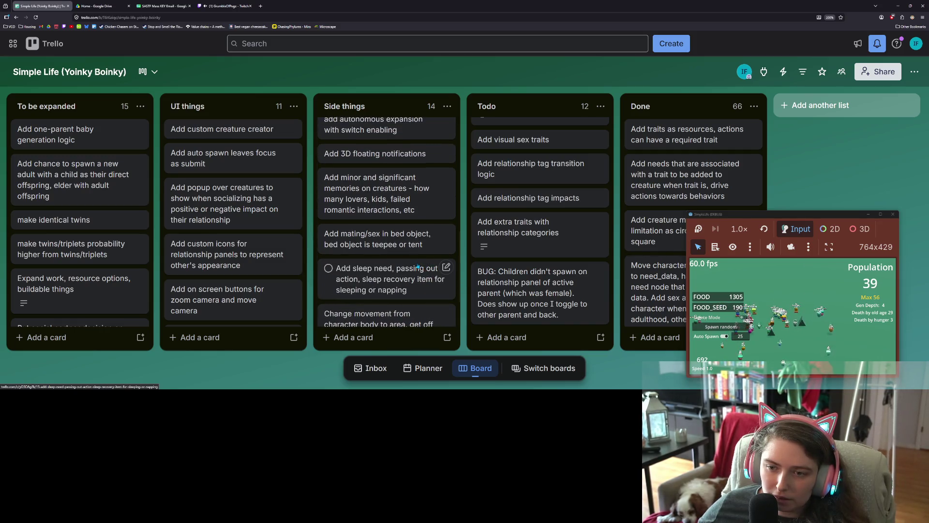
scroll(418, 267, up, 1)
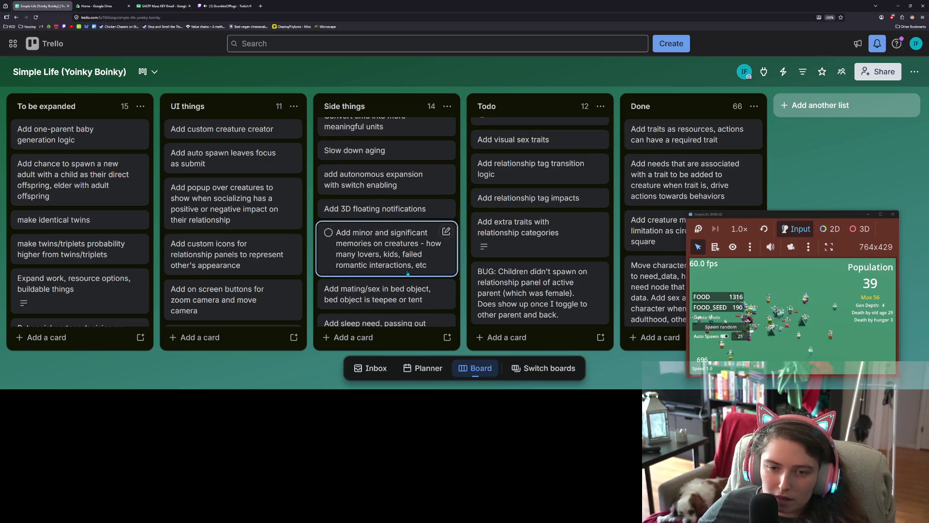
scroll(408, 270, down, 2)
scroll(213, 291, down, 4)
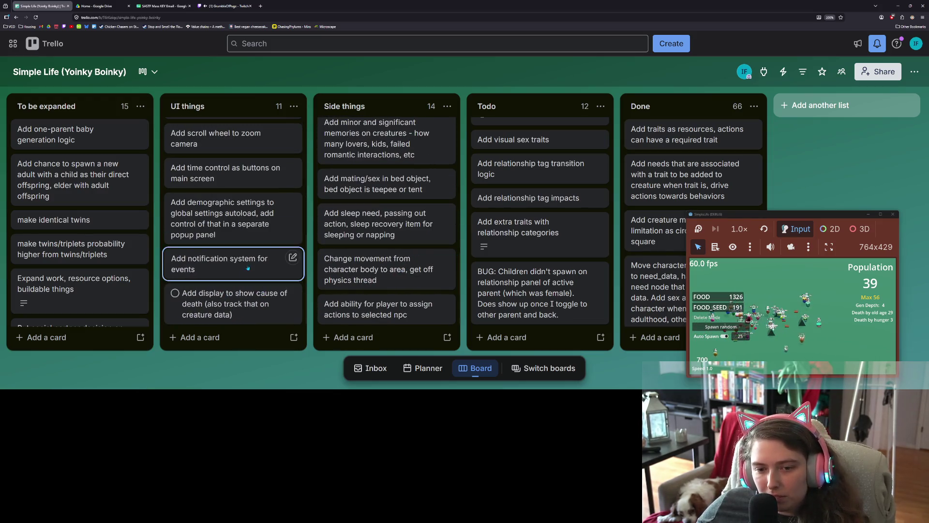
- Move the cause-of-death display card to the top of UI things
scroll(242, 269, down, 3)
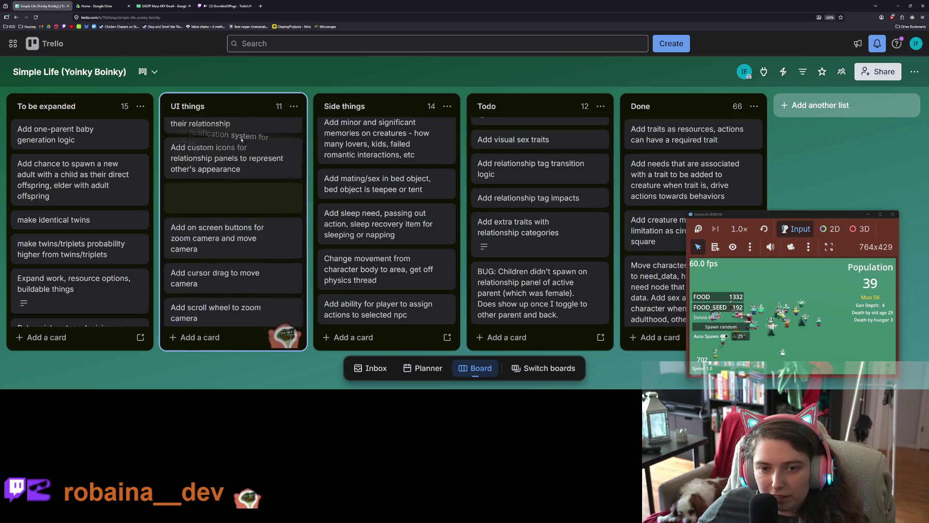
scroll(239, 202, down, 3)
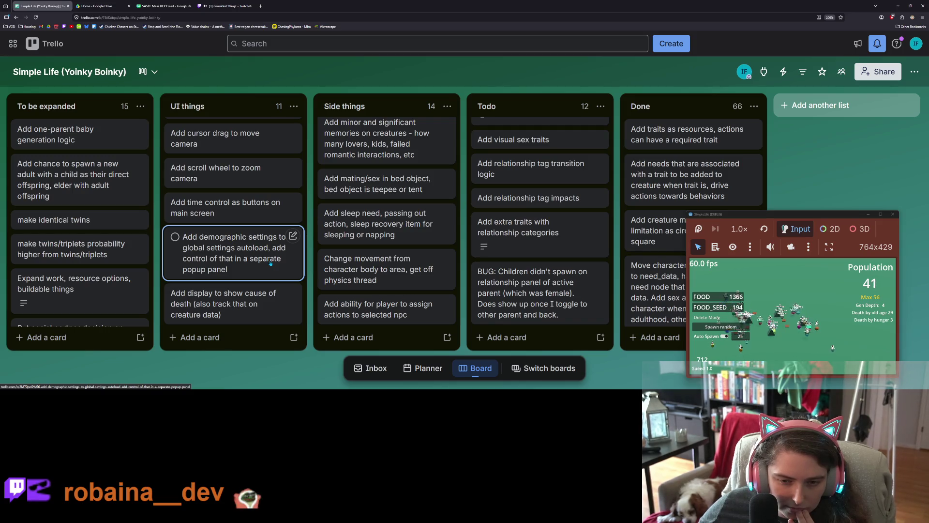
drag(271, 303, 276, 140)
- Move demographic settings below custom icons and the auto-spawn focus card to the bottom
scroll(276, 203, down, 5)
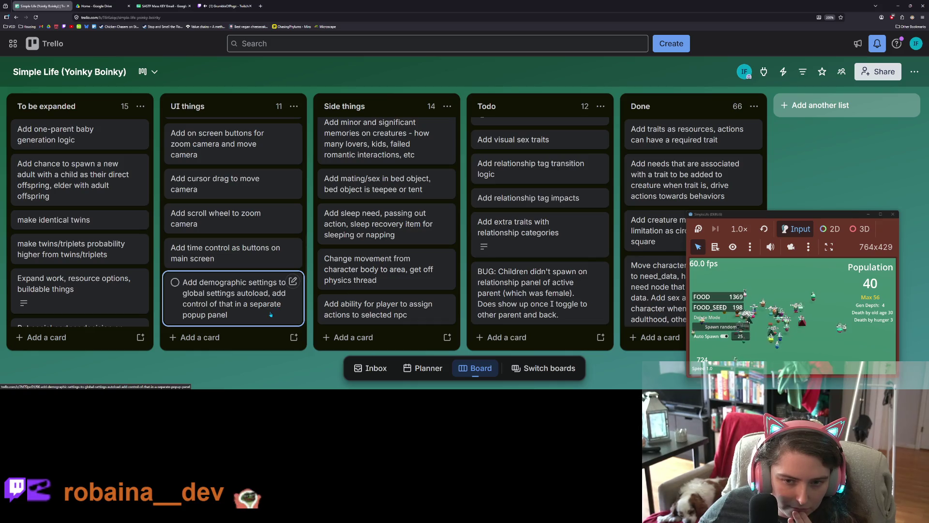
mouse_move(270, 314)
mouse_down()
mouse_move(268, 169)
mouse_move(267, 248)
mouse_up()
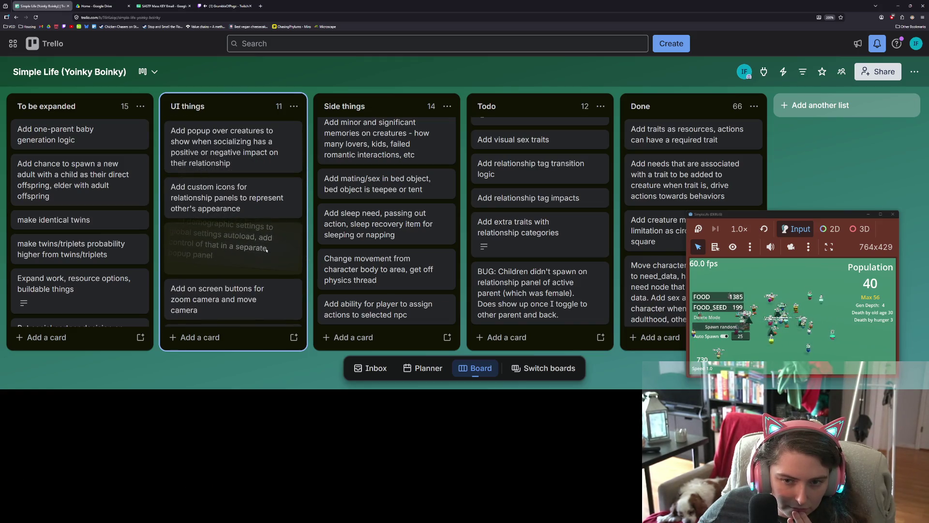
drag(265, 249, 266, 250)
scroll(259, 271, up, 3)
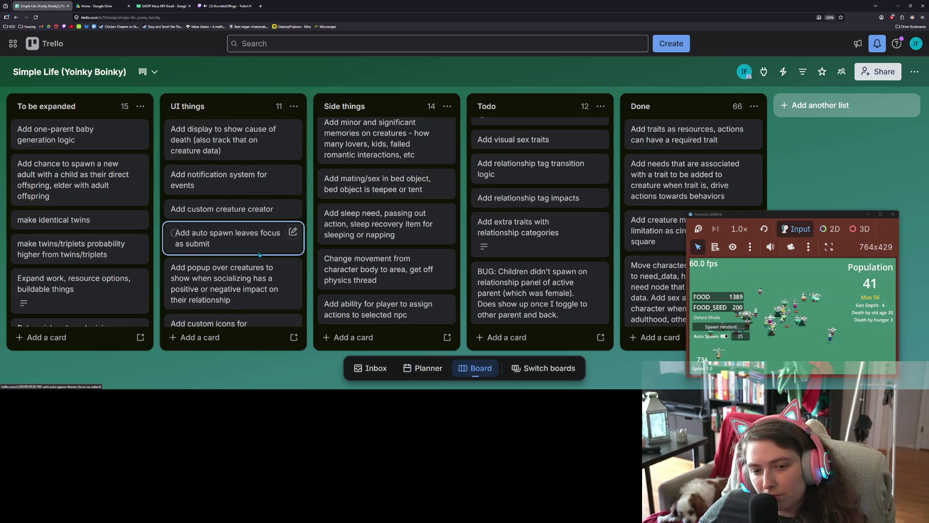
drag(265, 247, 261, 263)
scroll(261, 261, down, 4)
drag(261, 340, 258, 310)
scroll(250, 282, up, 5)
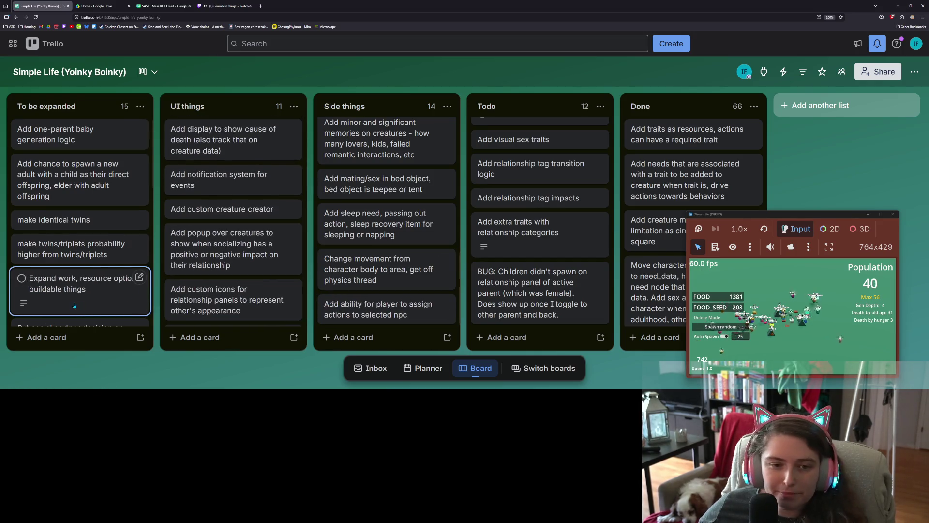
- Move the 'extend action areas' card to the top of To be expanded
scroll(74, 306, down, 5)
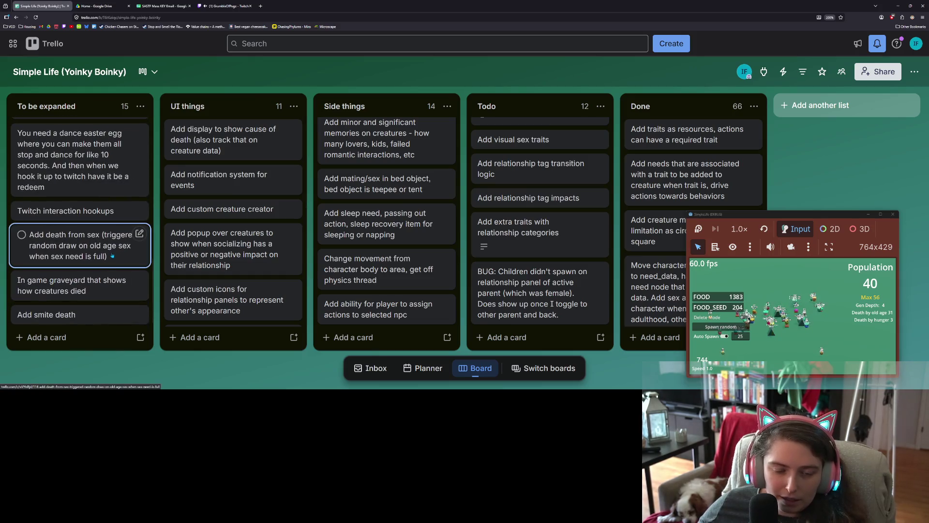
scroll(113, 268, down, 5)
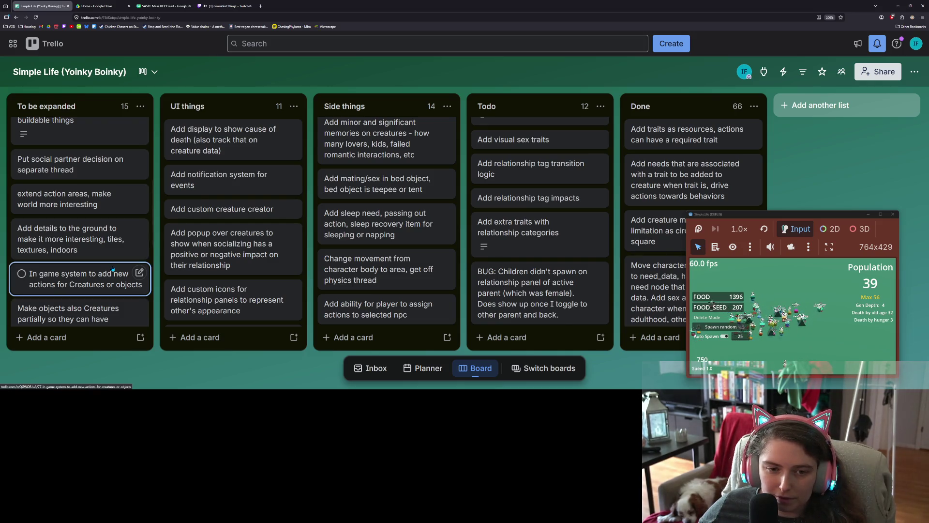
mouse_move(106, 204)
mouse_down()
mouse_move(92, 116)
mouse_move(97, 213)
mouse_move(105, 169)
mouse_move(106, 186)
mouse_up()
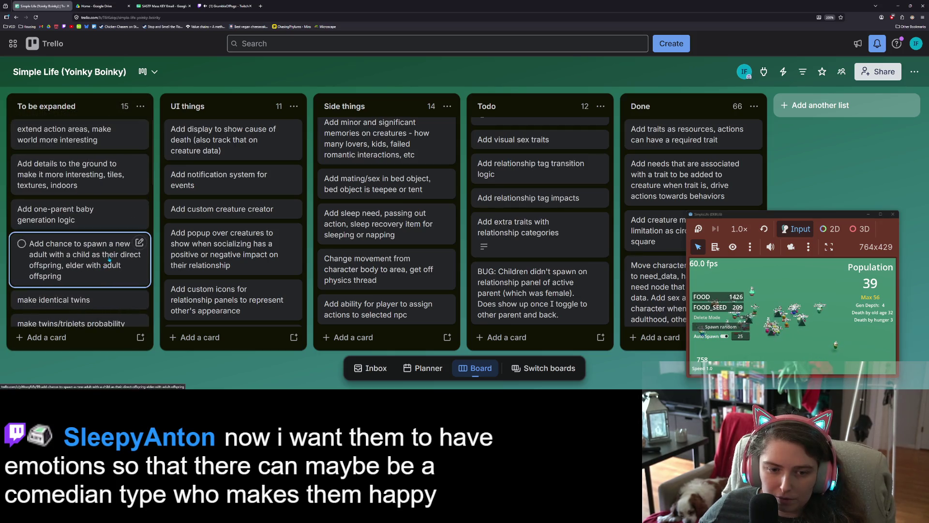
- Move 'Expand work, resource options' above 'Add chance to spawn', then maximize the game window
scroll(126, 246, down, 1)
scroll(114, 233, down, 2)
mouse_move(116, 254)
mouse_down()
mouse_move(108, 176)
mouse_move(110, 227)
mouse_up()
scroll(111, 236, up, 2)
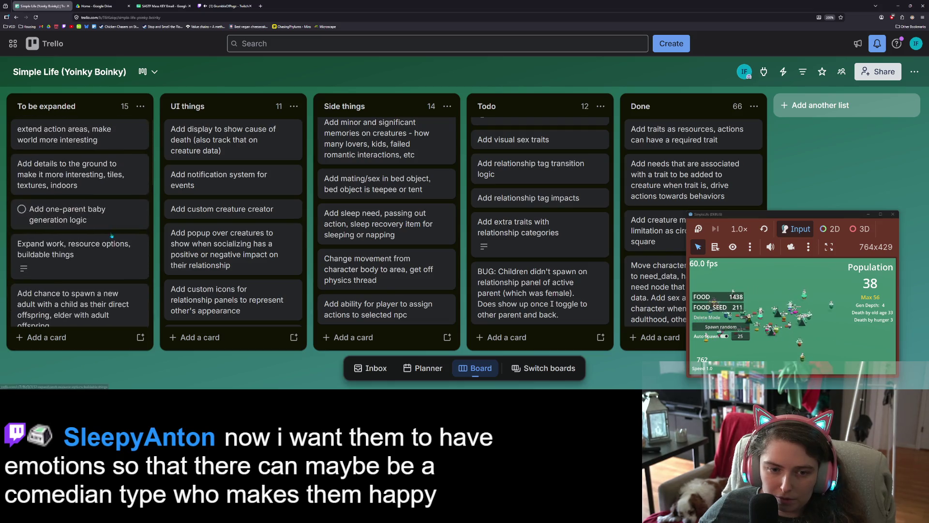
scroll(110, 257, down, 5)
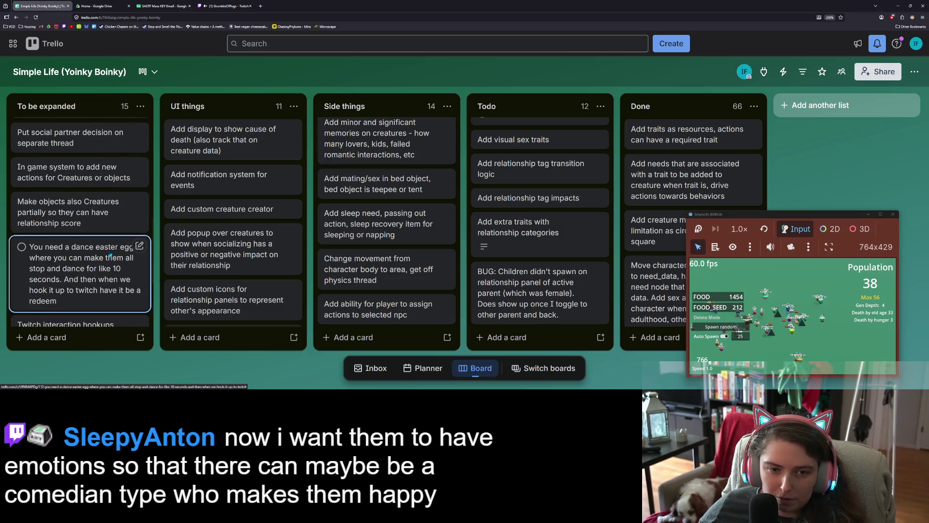
scroll(110, 255, up, 6)
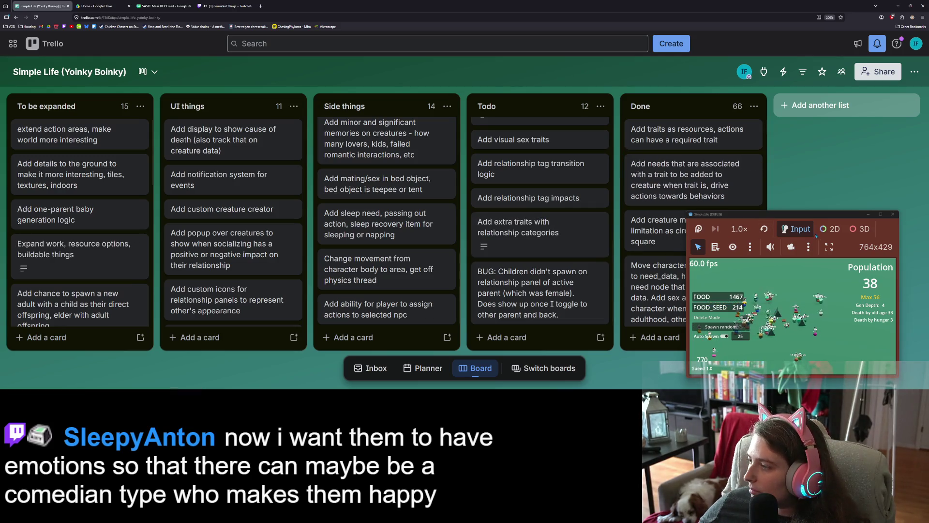
click(880, 215)
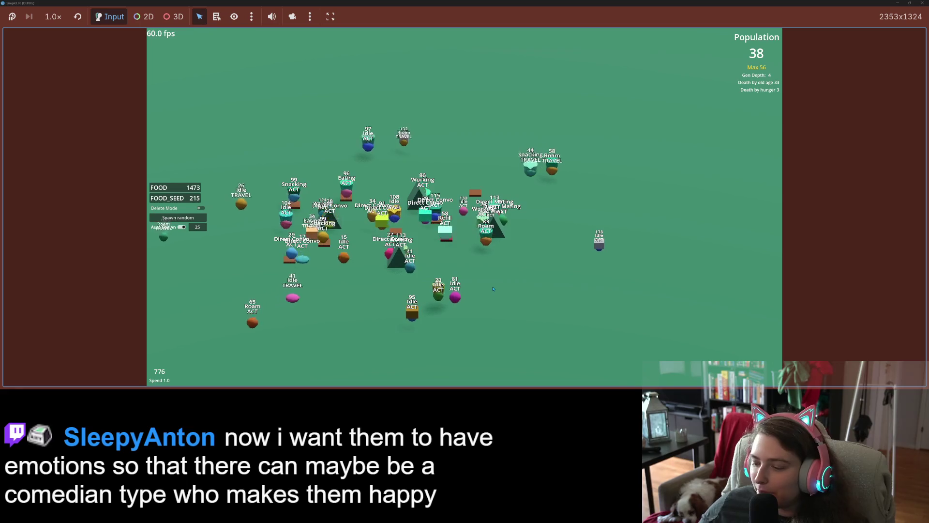
- Zoom into the field, pan around, hide the name labels, and select a creature to see its family panel
scroll(493, 288, up, 5)
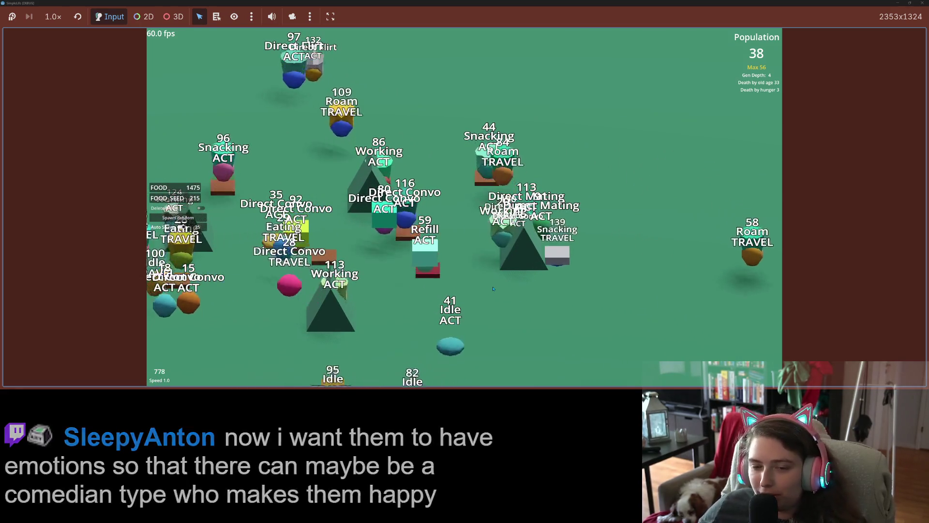
key(w)
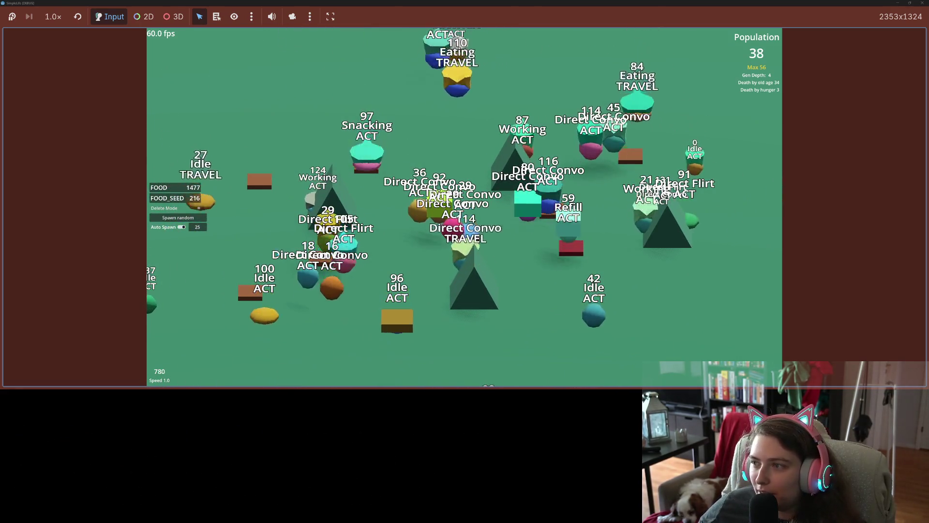
key(s)
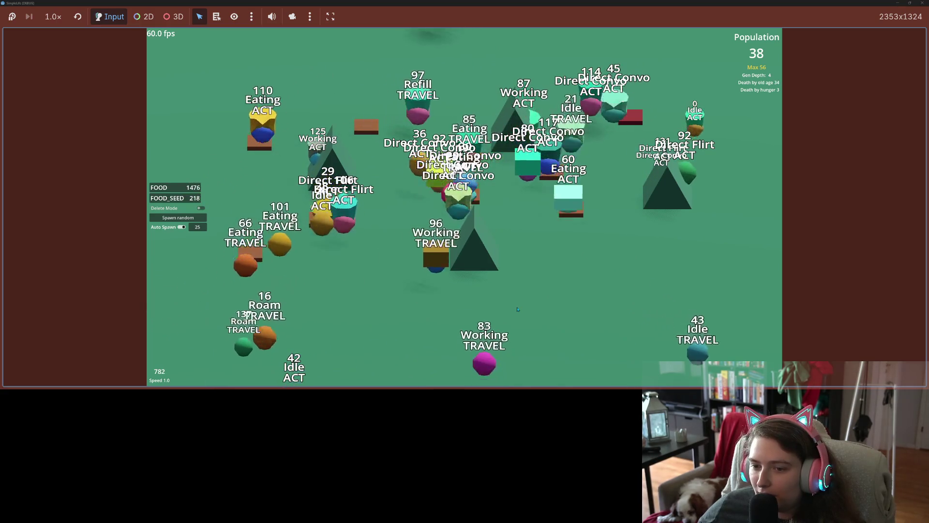
key(l)
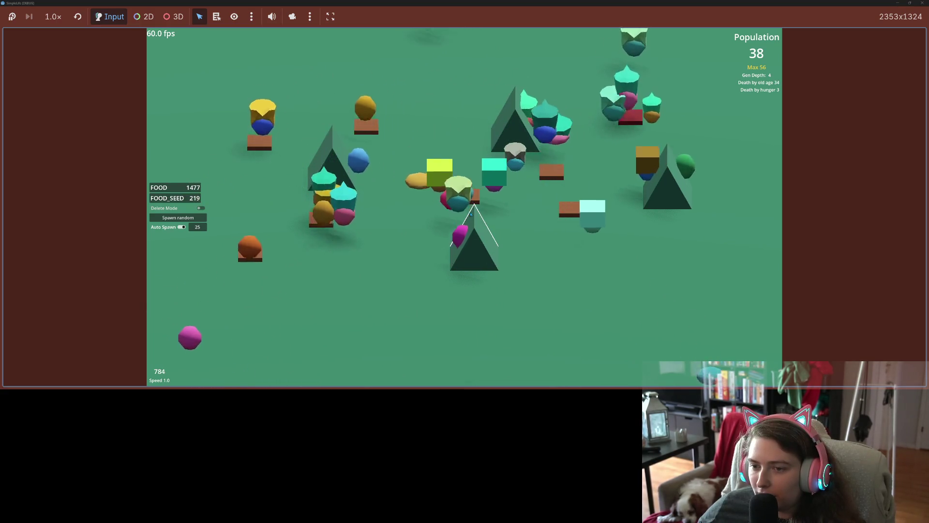
click(460, 204)
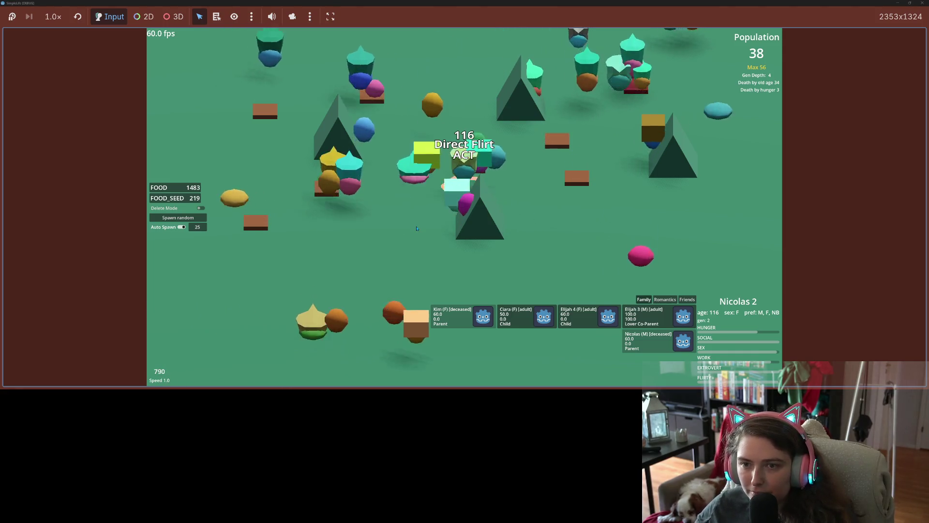
- At 0.1 speed, spawn a random creature, select it, then restore speed to 1.0
key(minus)
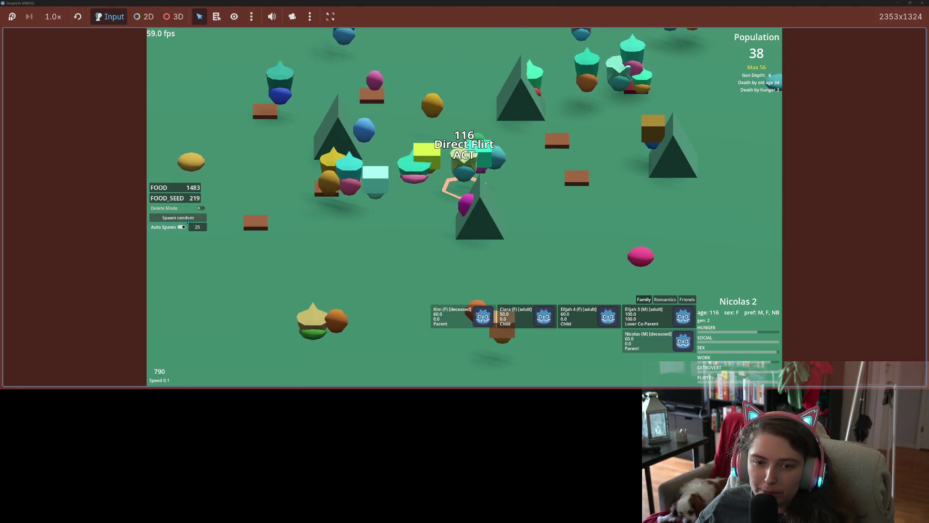
click(188, 219)
click(463, 86)
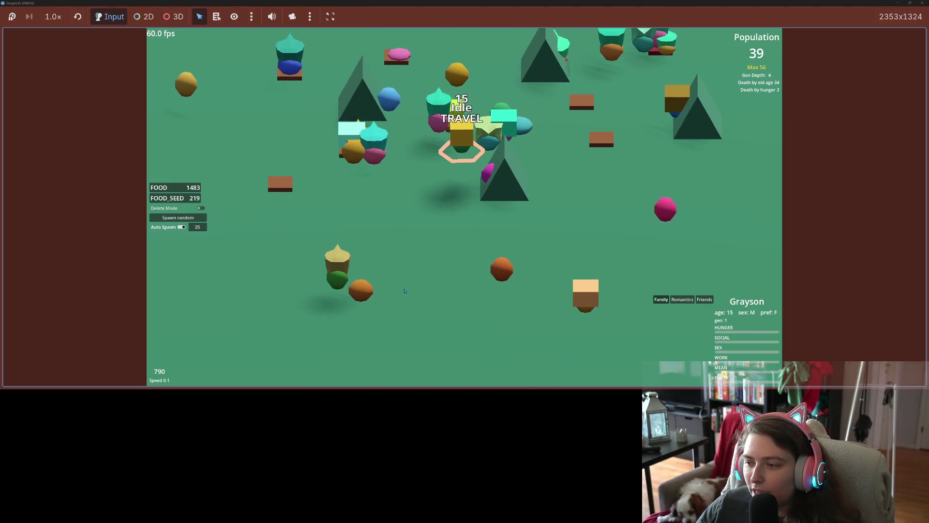
key(plus)
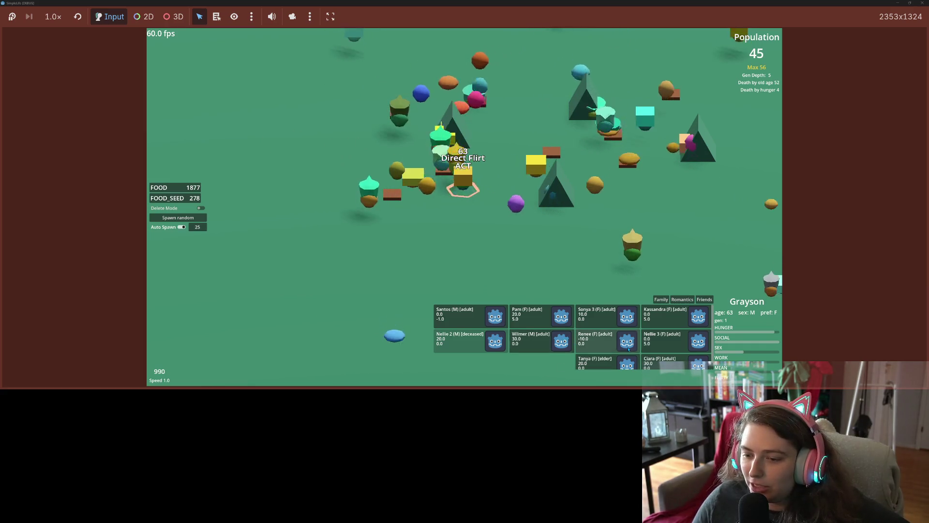
scroll(628, 350, down, 1)
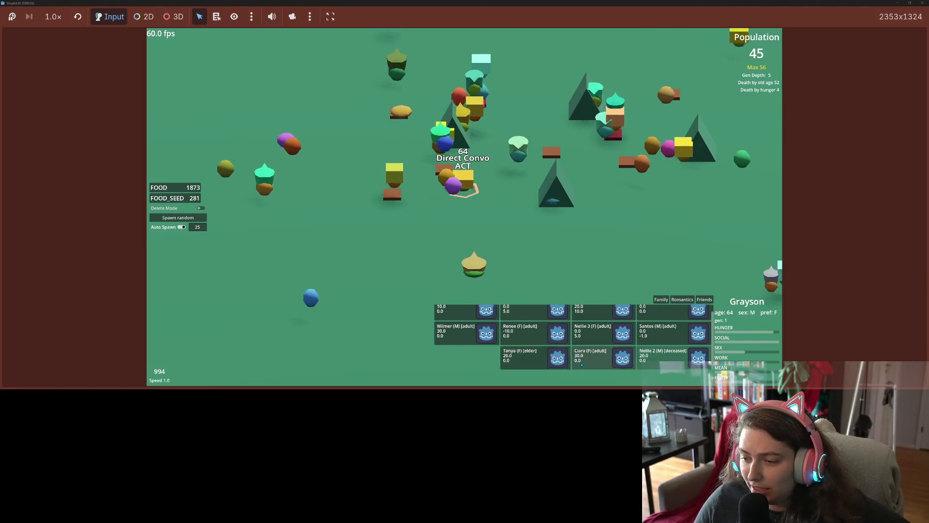
scroll(588, 365, up, 1)
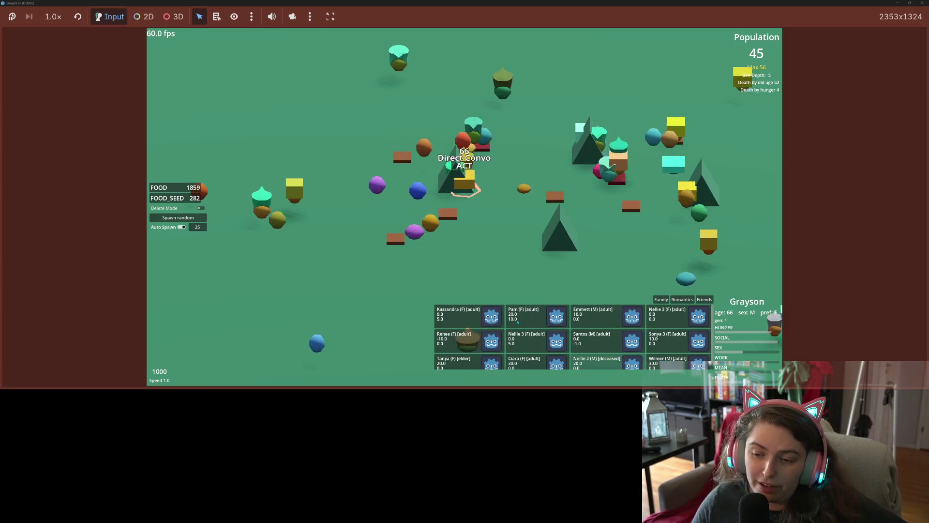
scroll(540, 347, down, 1)
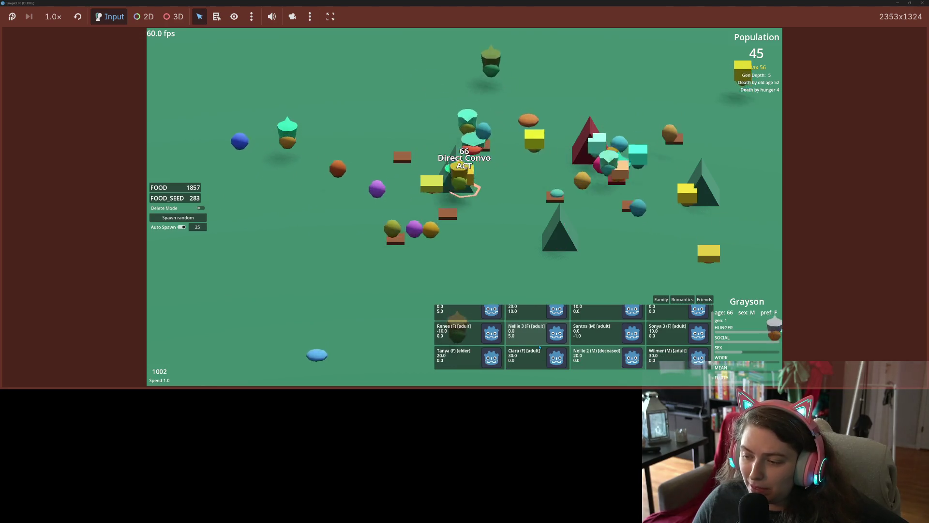
scroll(540, 347, up, 1)
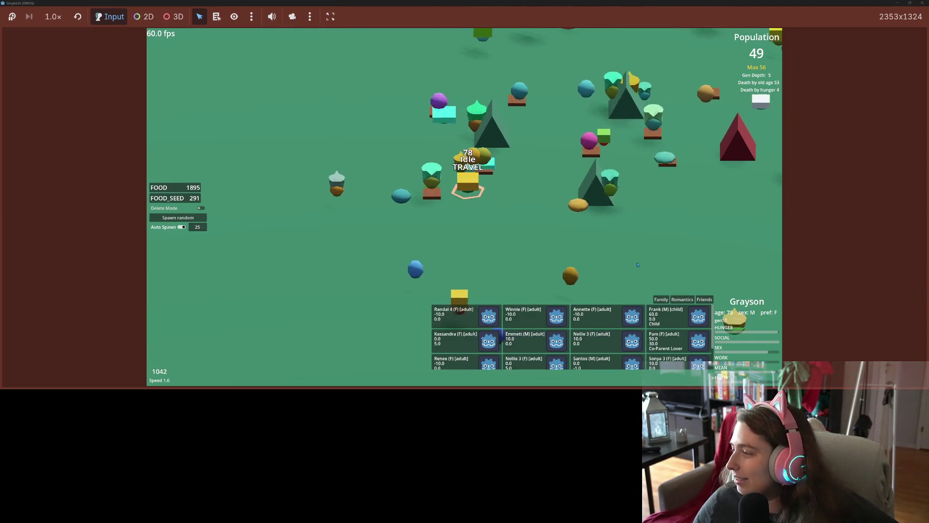
click(756, 240)
key(2)
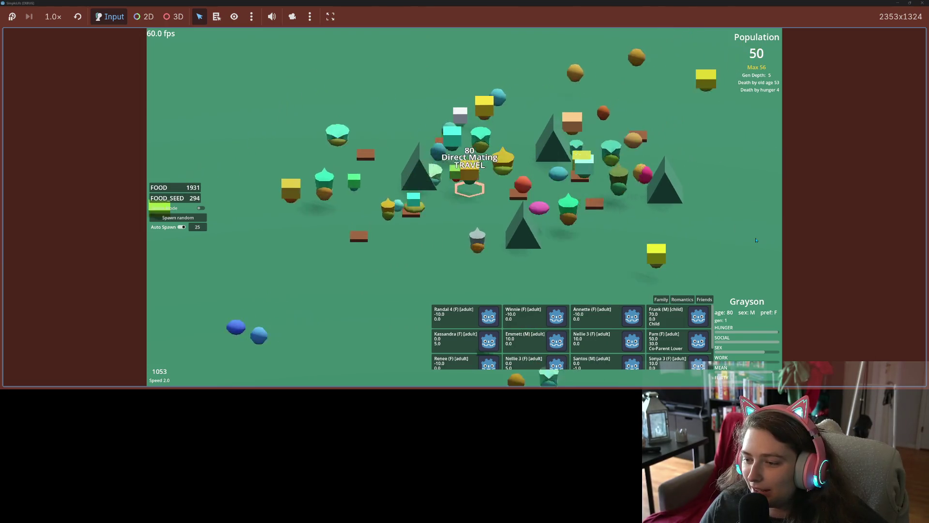
- Run the simulation at 4x until Grayson reaches age 99, then drop back to 1x
key(minus)
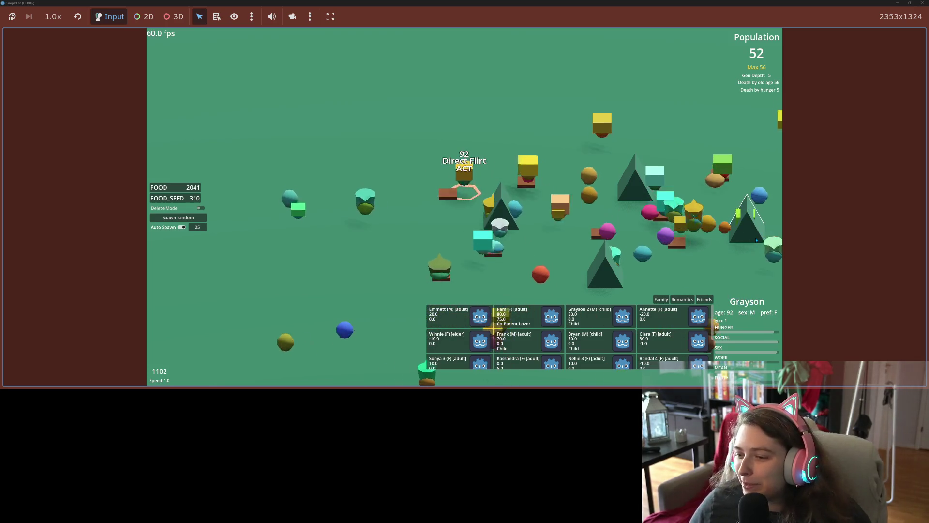
key(4)
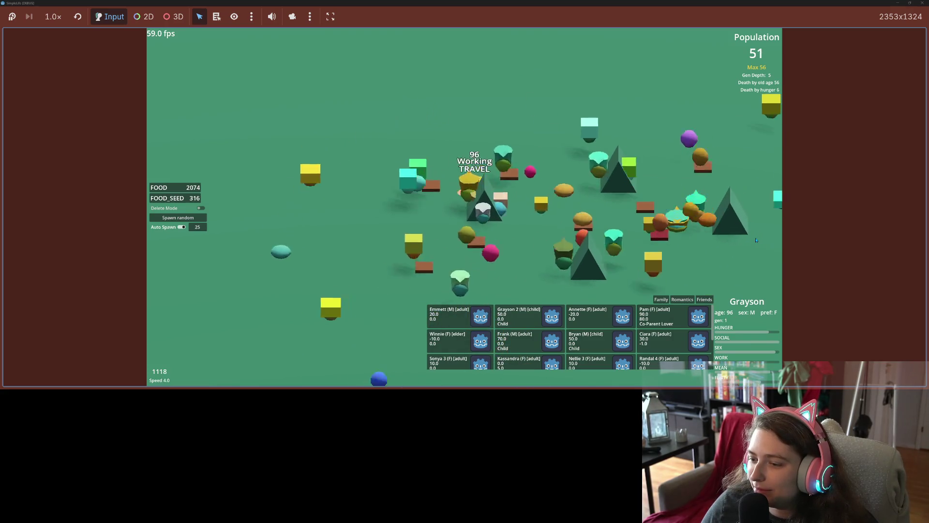
key(1)
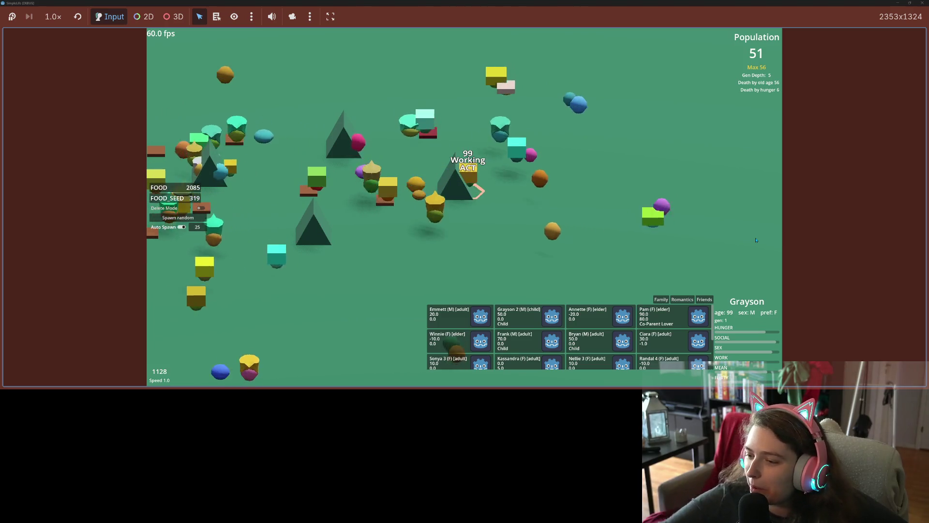
- Select Pam and show her Family tab, scrolling through her relations
click(662, 313)
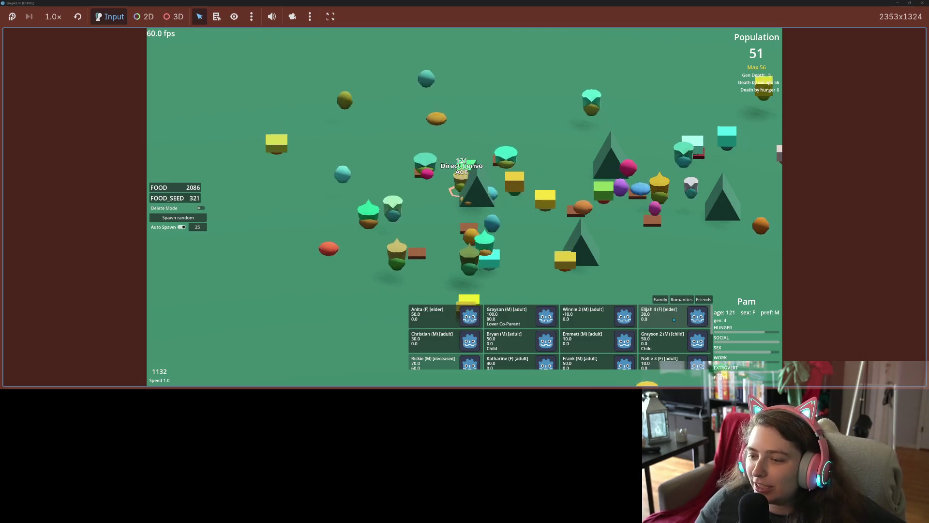
scroll(609, 340, down, 5)
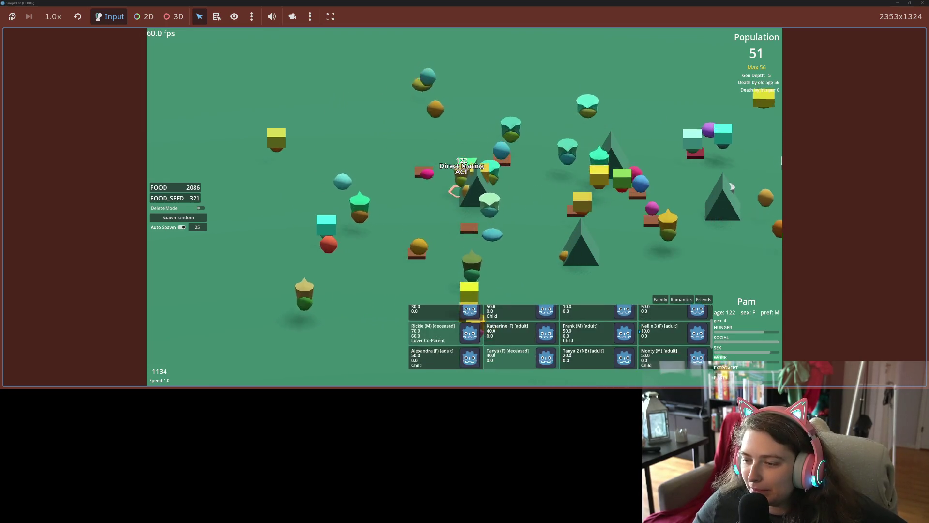
click(666, 301)
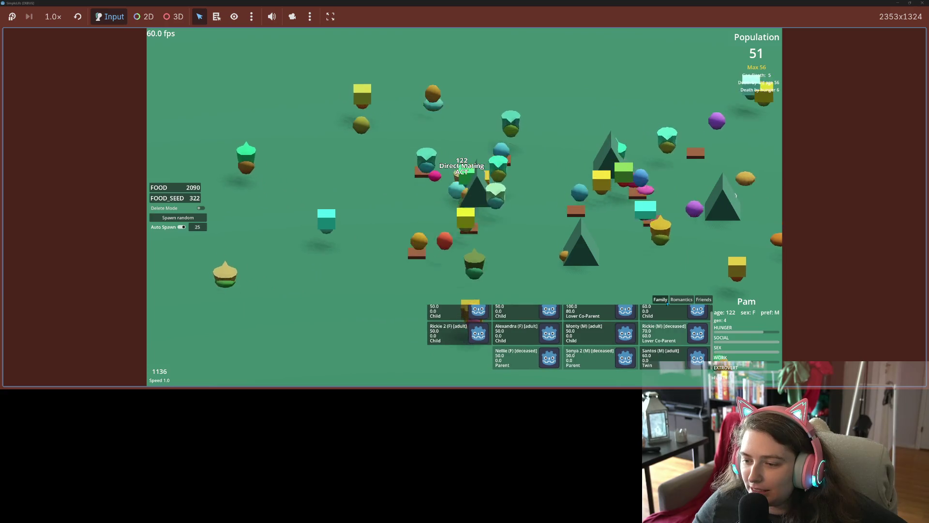
scroll(676, 341, up, 1)
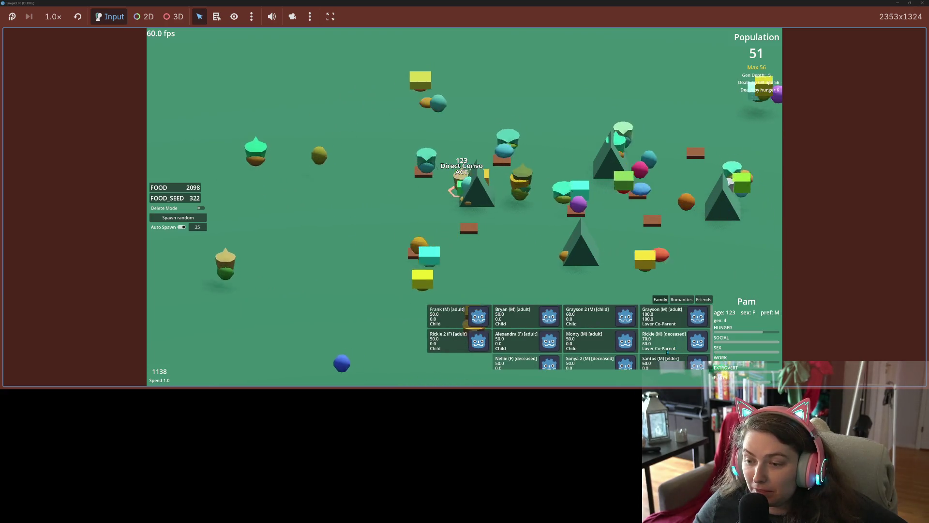
scroll(634, 353, down, 1)
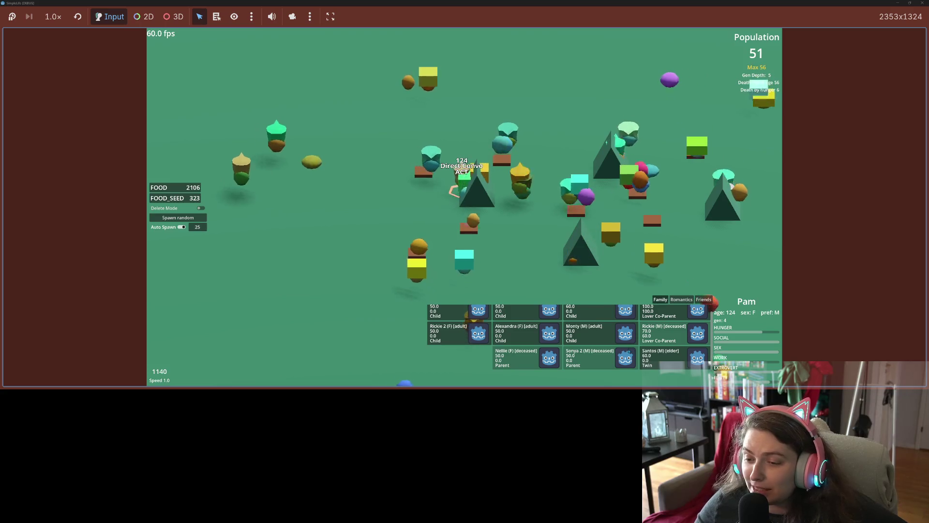
scroll(629, 351, up, 1)
scroll(683, 350, down, 1)
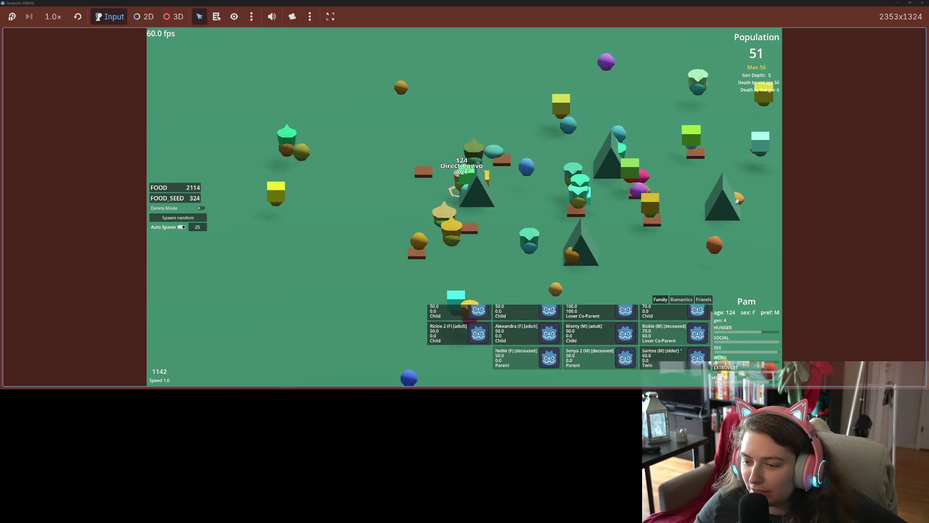
scroll(678, 349, up, 1)
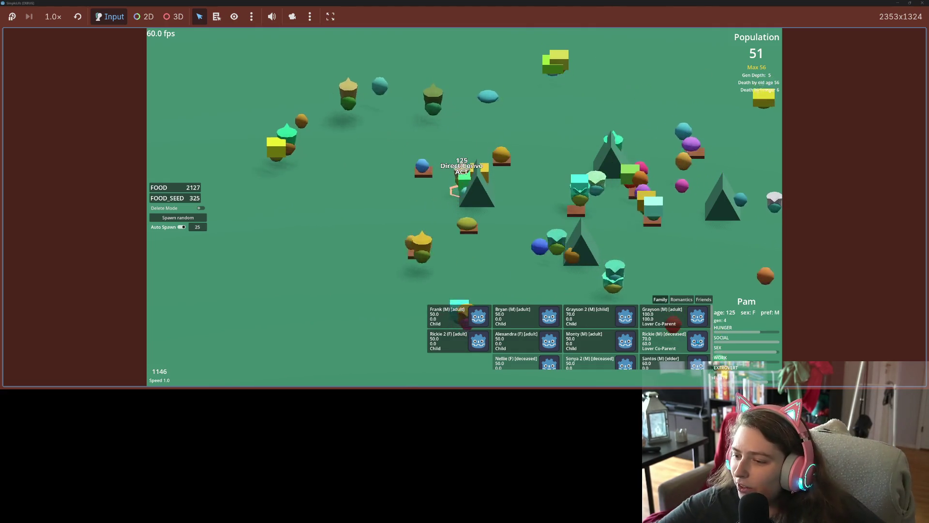
- Switch back and forth between Grayson's and Pam's family cards, ending on Pam
click(677, 318)
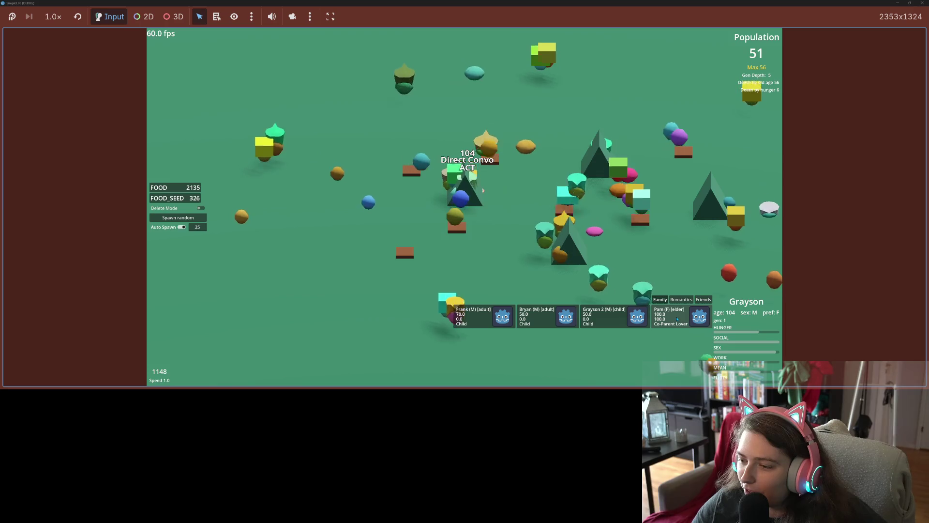
click(670, 319)
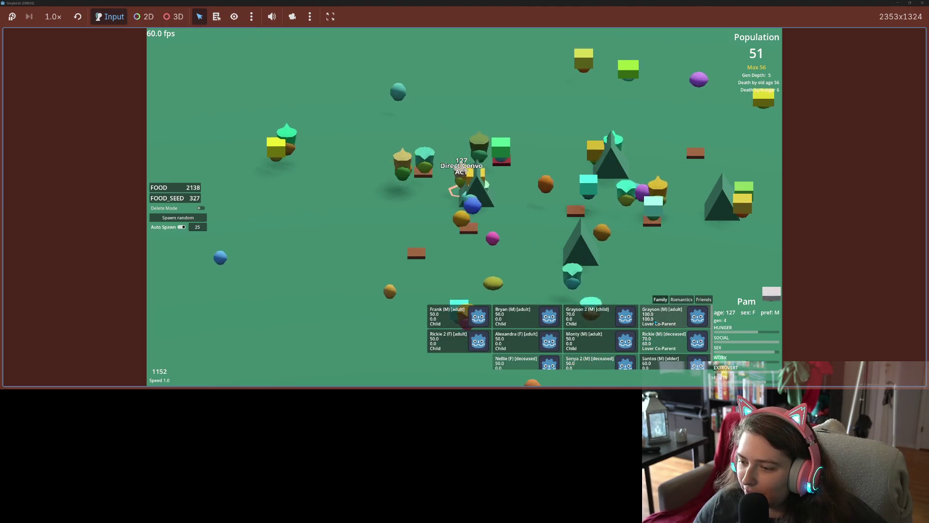
click(670, 324)
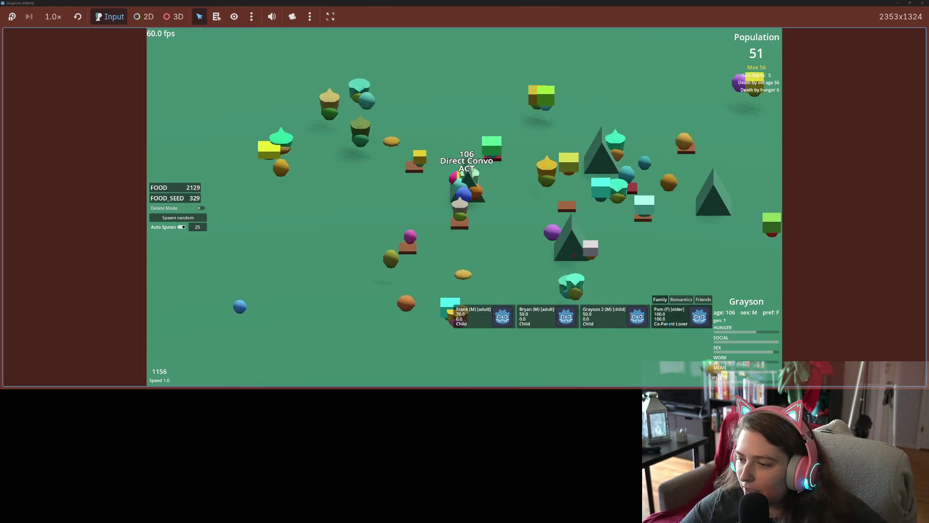
click(670, 324)
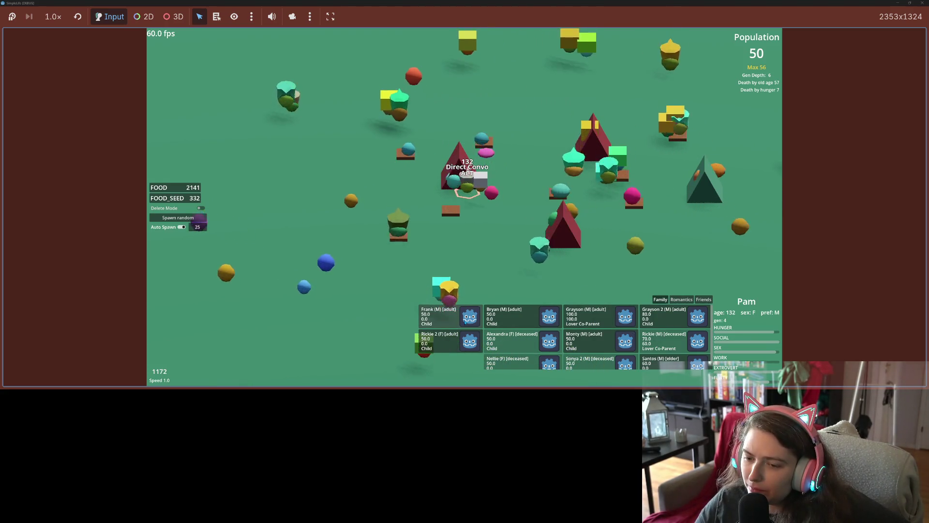
- Follow Frank at normal speed until Pam and Grayson have died, then switch to 4x
click(465, 322)
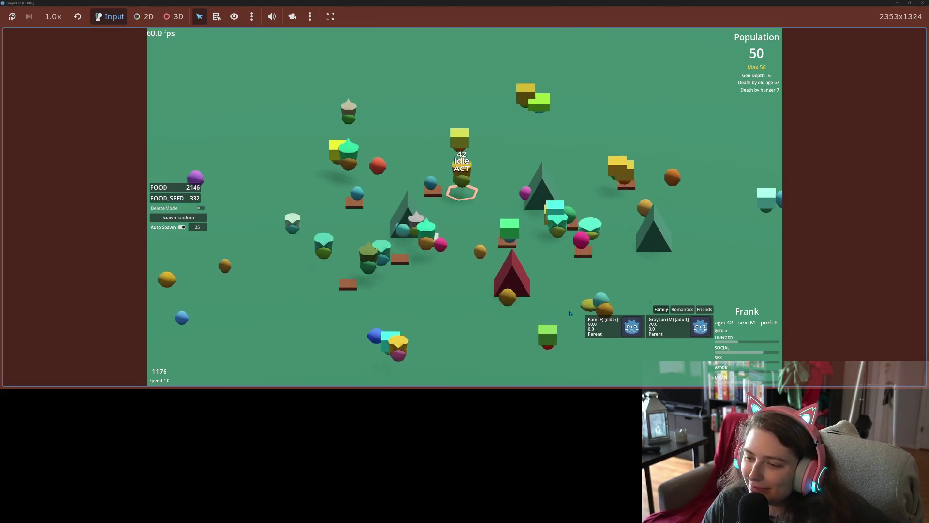
key(4)
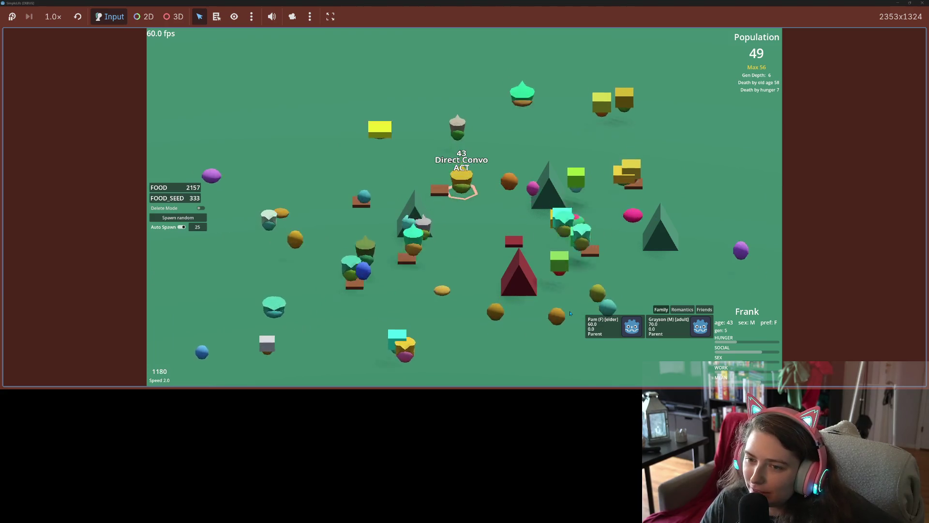
key(2)
key(1)
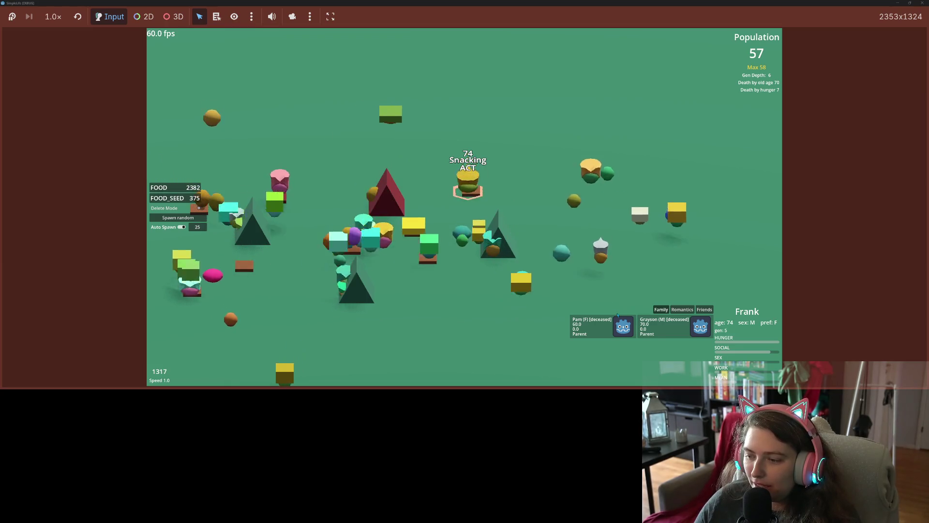
click(661, 252)
key(4)
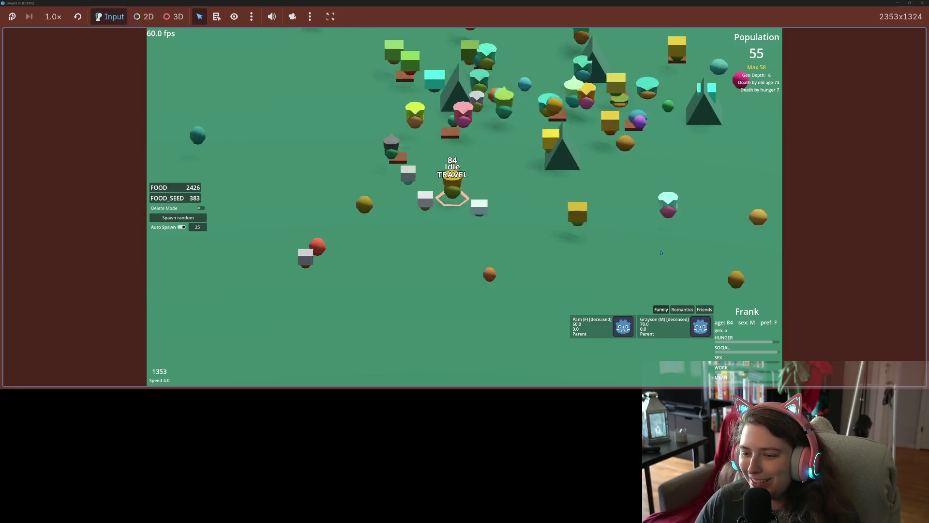
- Expand Frank's relations list and scroll it while toggling between 4x and normal speed
key(1)
click(664, 310)
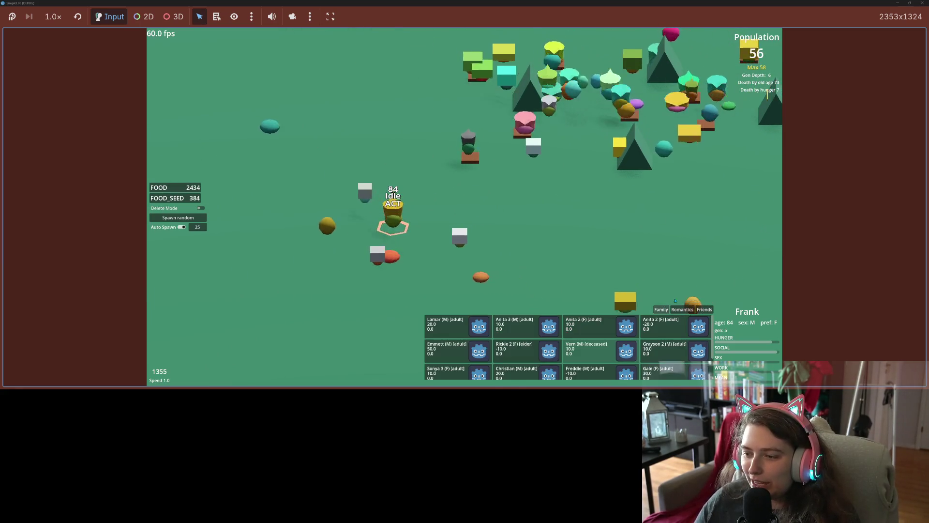
key(4)
key(1)
scroll(668, 357, down, 2)
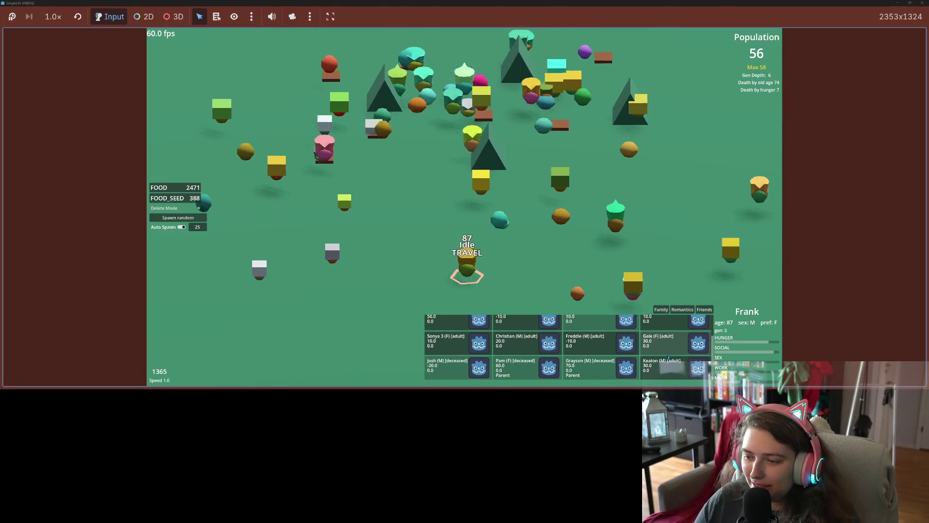
key(4)
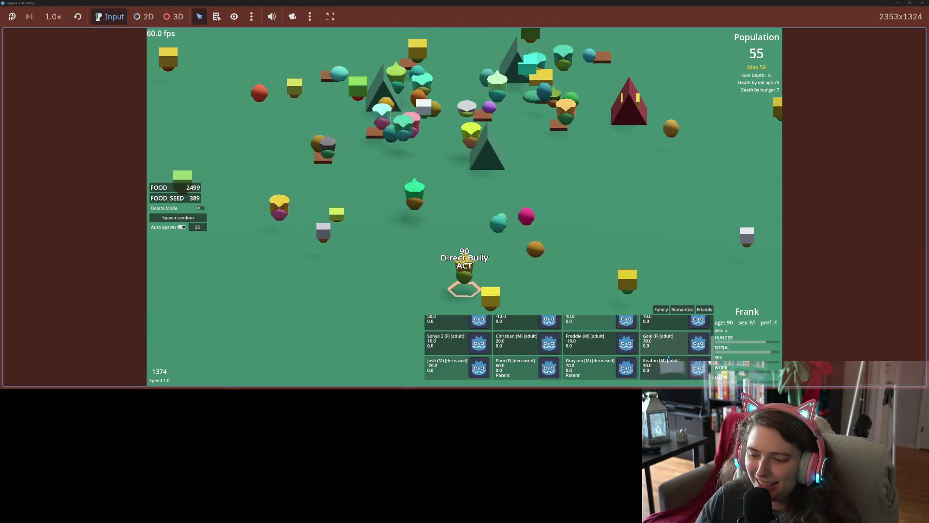
key(1)
- Run briefly at 4x and 2x, return to 1x, and restore the game to a small window
key(4)
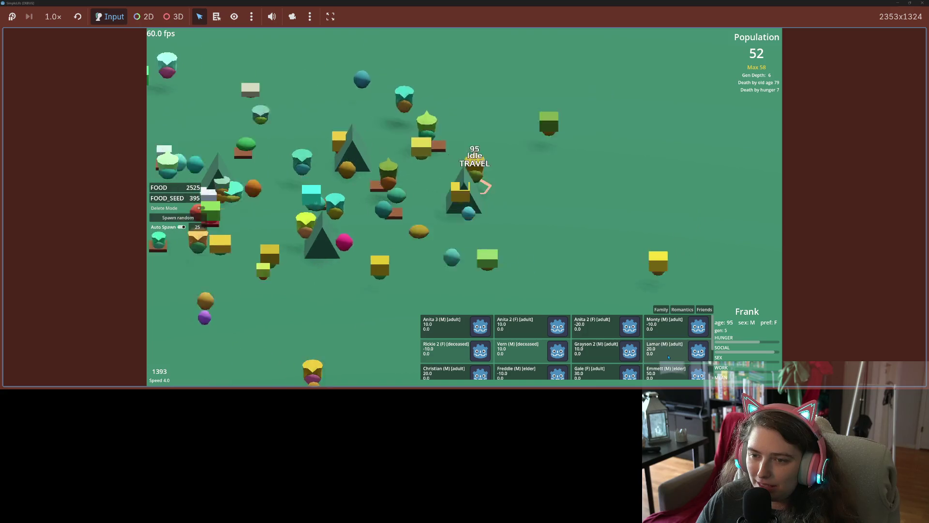
key(2)
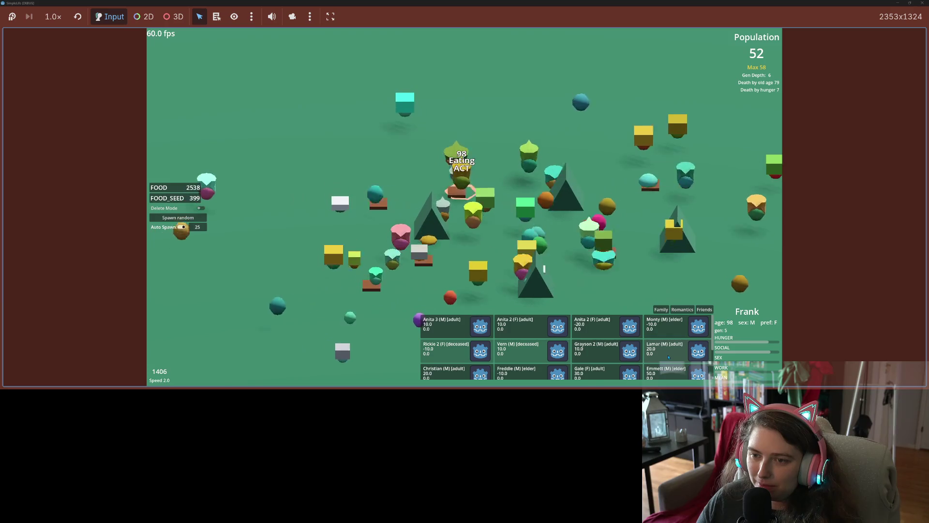
key(4)
key(1)
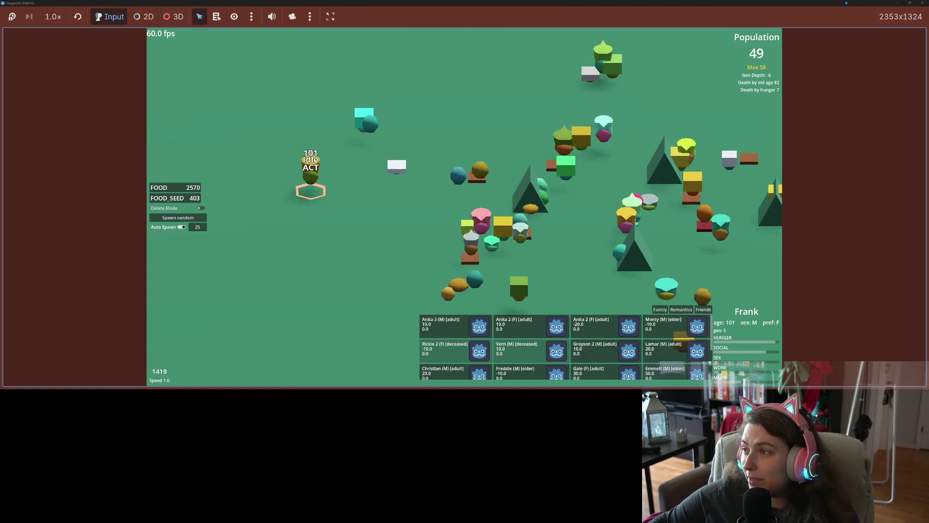
mouse_move(605, 3)
mouse_down()
mouse_move(757, 85)
mouse_move(609, 112)
mouse_up()
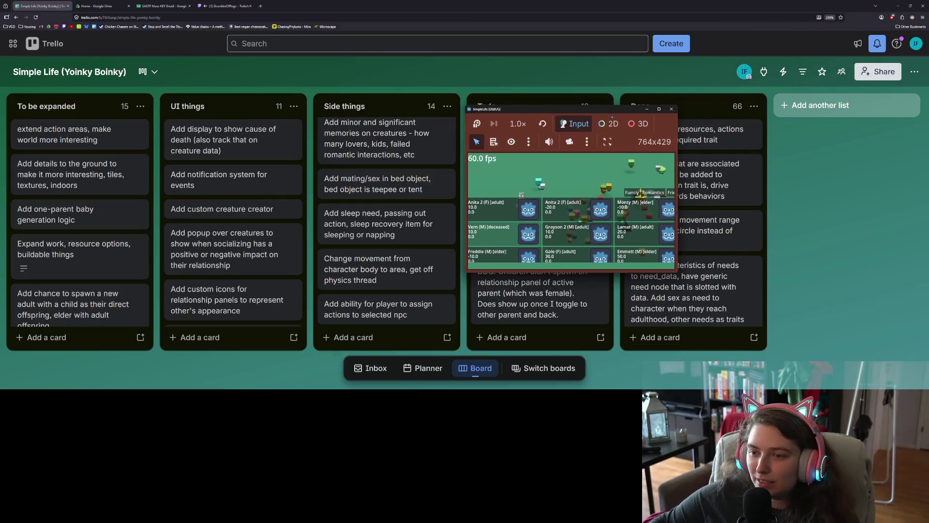
- Minimize the game, scroll the Todo and Side things lists to the top, then minimize the browser
click(651, 105)
scroll(498, 235, up, 5)
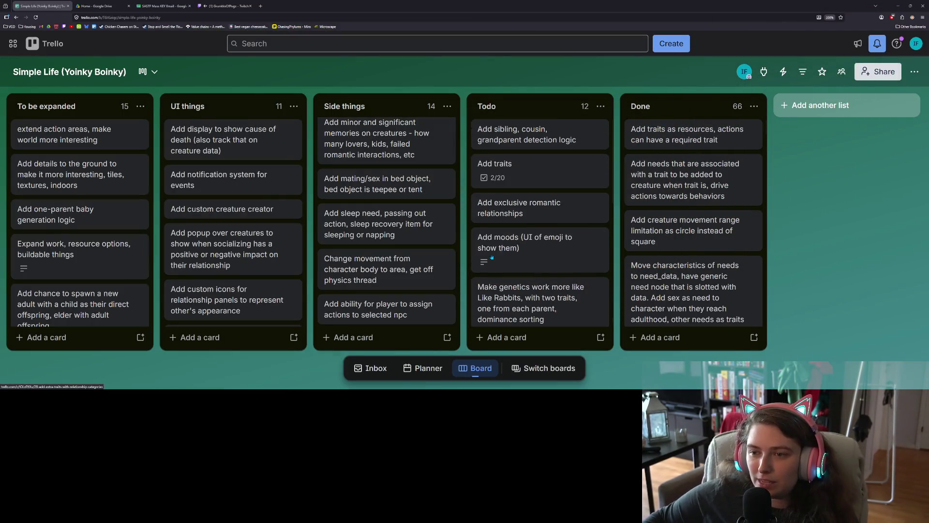
scroll(435, 257, up, 5)
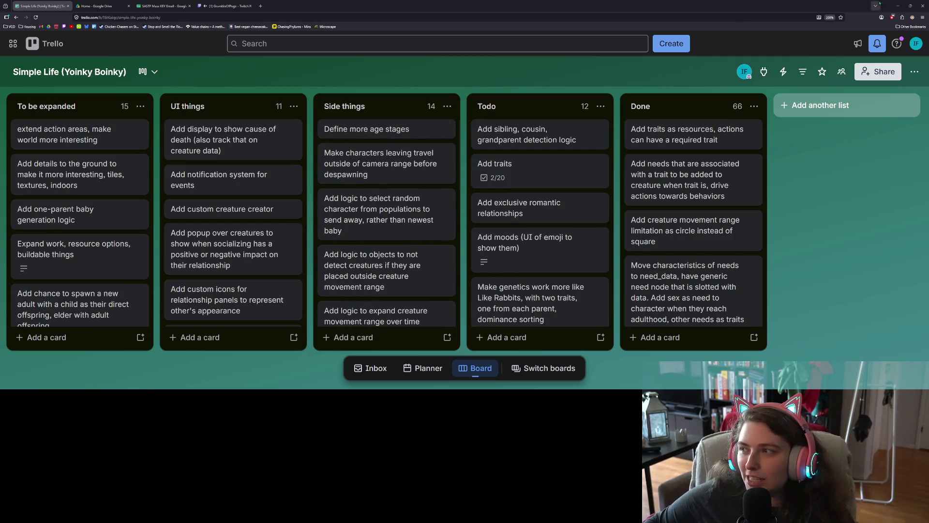
click(898, 6)
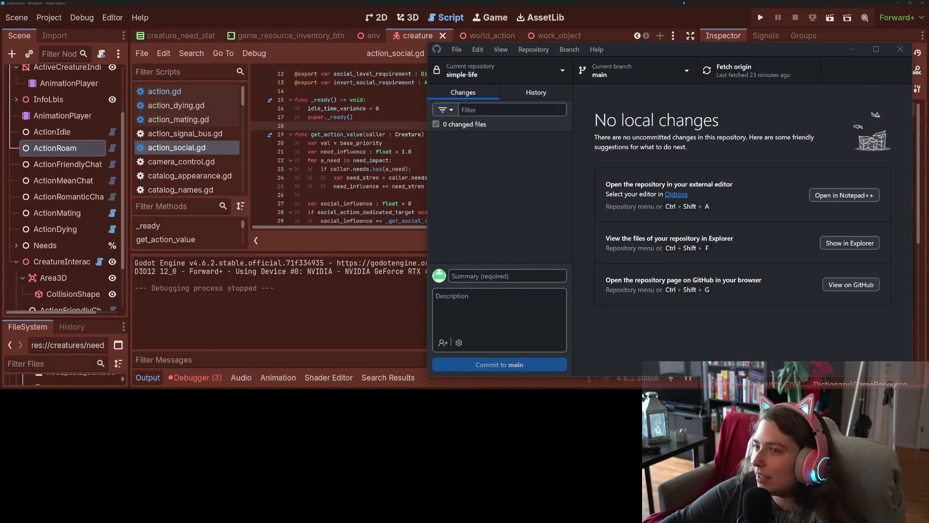
- Bring the Godot editor window back in front of GitHub Desktop
click(683, 3)
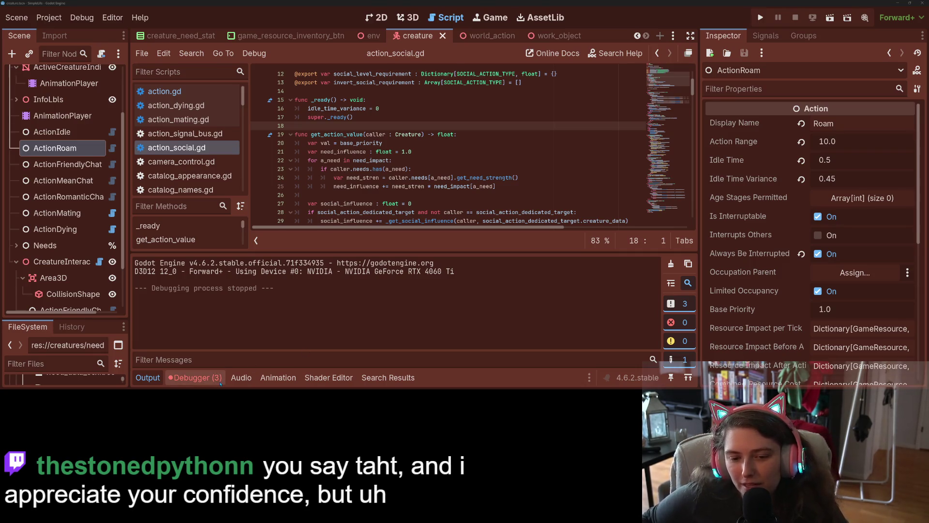
- Check the three errors in Debugger, return to Output, and collapse the bottom panel
click(202, 378)
click(146, 380)
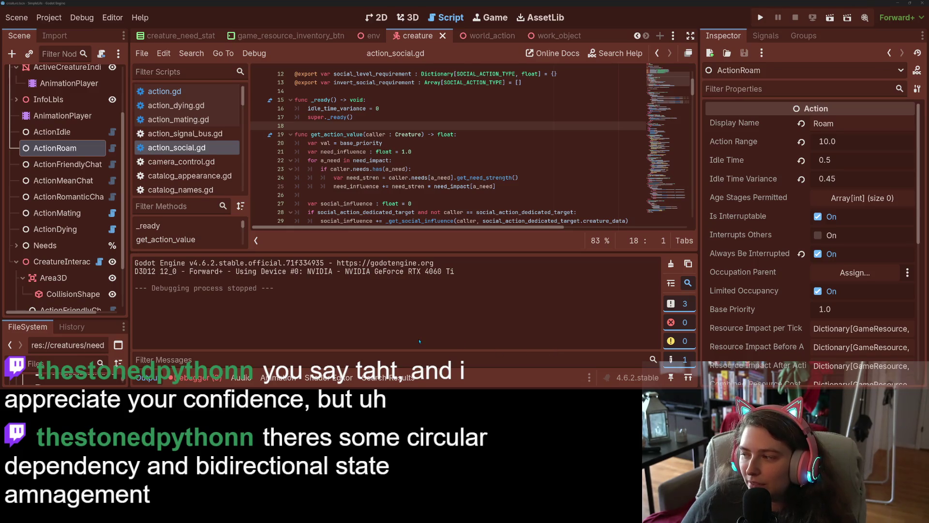
key(ctrl+j)
- Look over lines 18–33 of action_social.gd, then open creature_data.gd from the script list
click(467, 257)
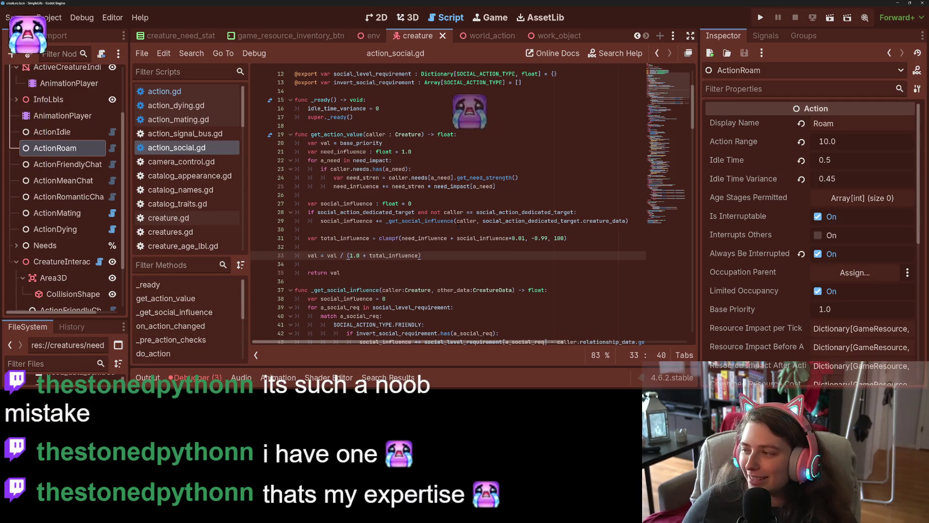
click(458, 227)
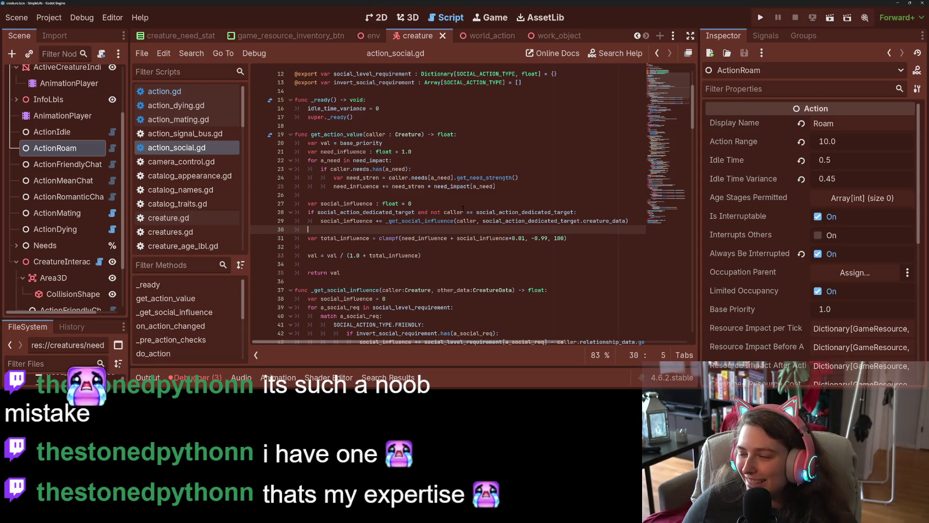
click(409, 126)
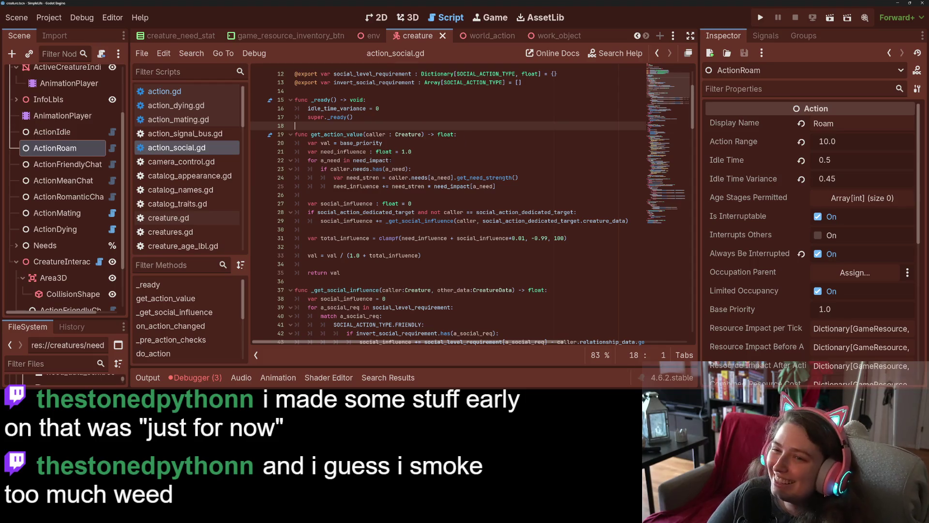
scroll(85, 261, down, 3)
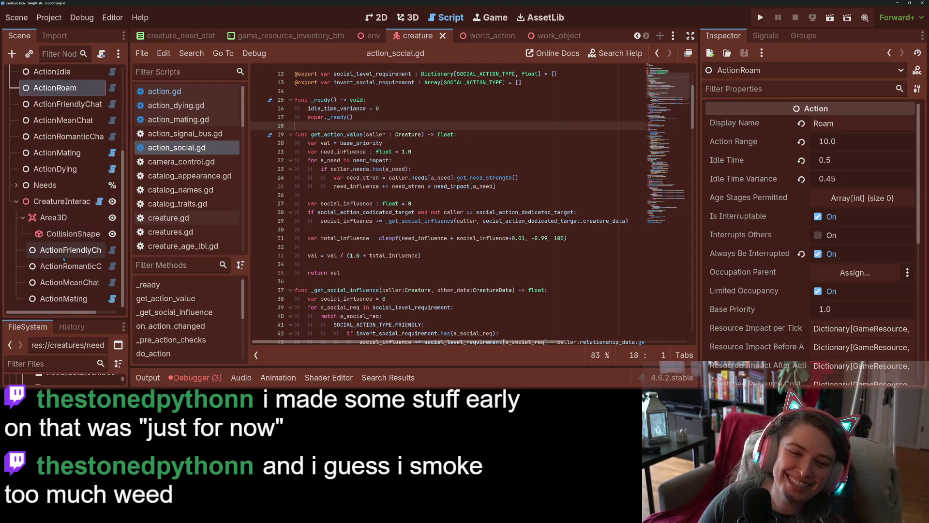
scroll(86, 272, up, 5)
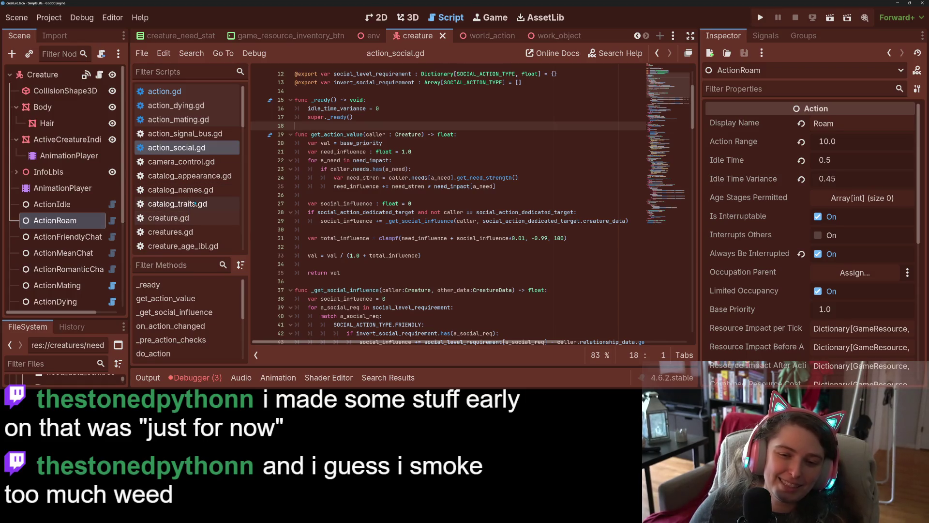
scroll(203, 198, down, 2)
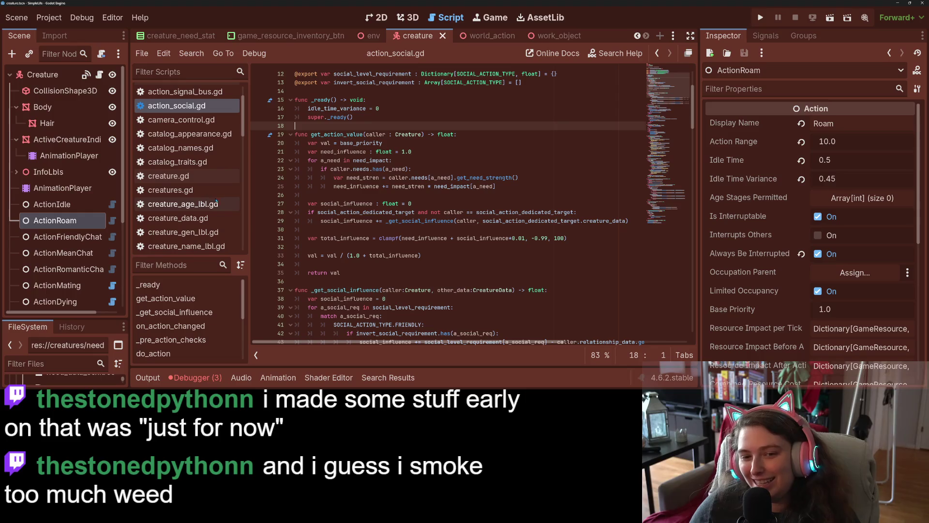
click(214, 218)
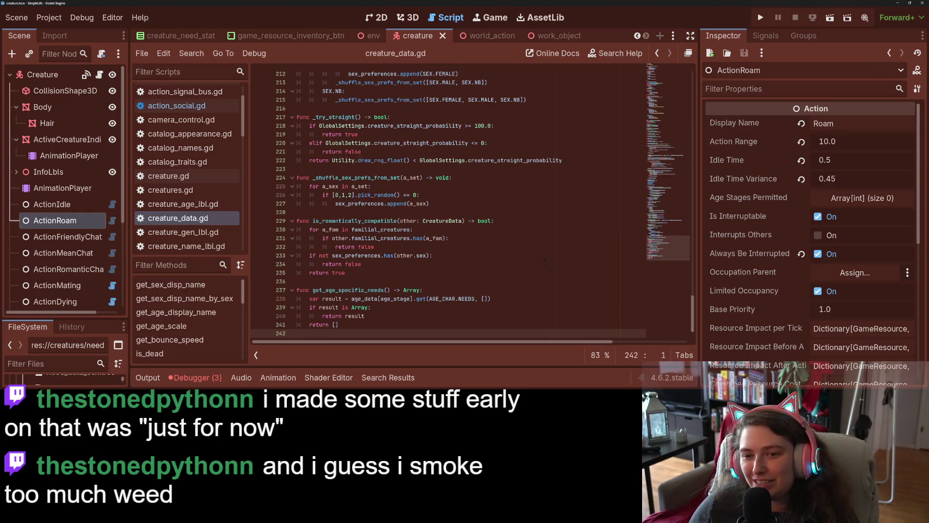
- Add ', TEEN, YOUNG_ADULT, BABY' after DYING in the AGE_STAGE enum on line 41 and save
mouse_move(685, 234)
mouse_down()
mouse_move(685, 131)
mouse_move(669, 107)
mouse_up()
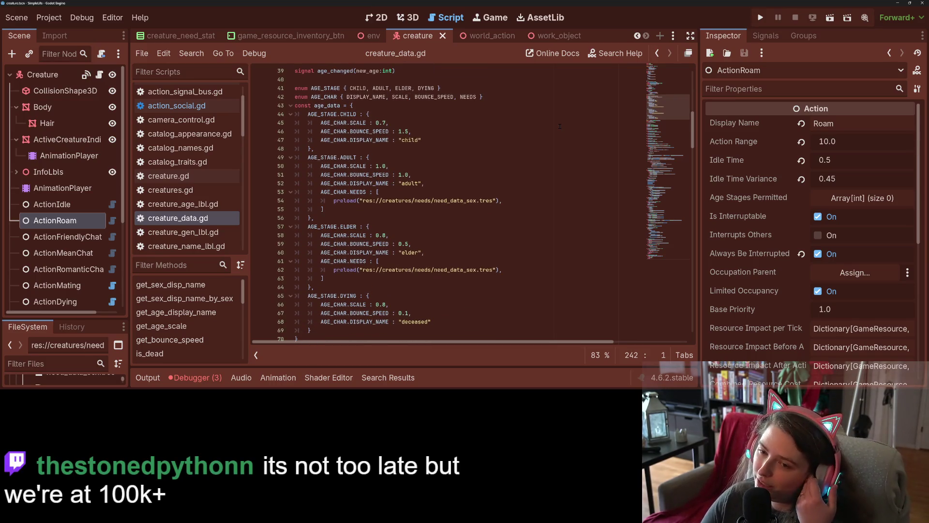
click(446, 141)
click(445, 146)
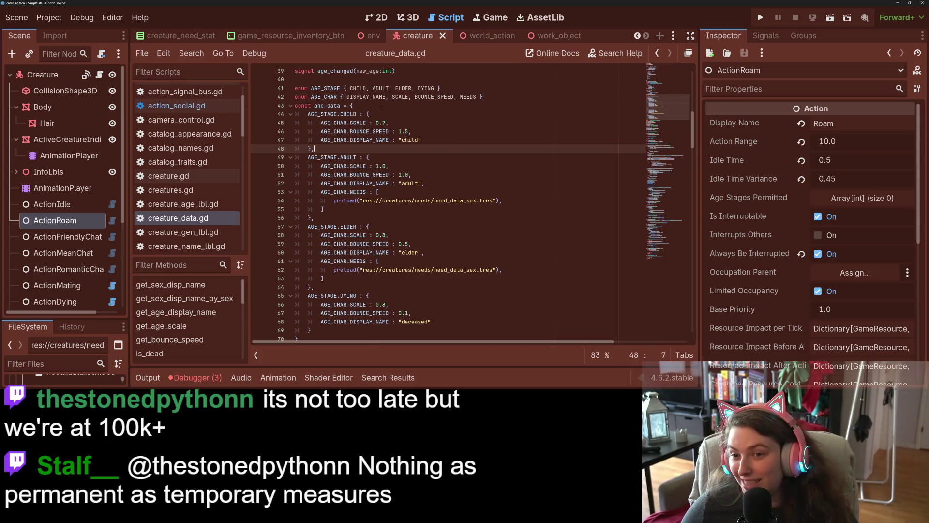
click(435, 87)
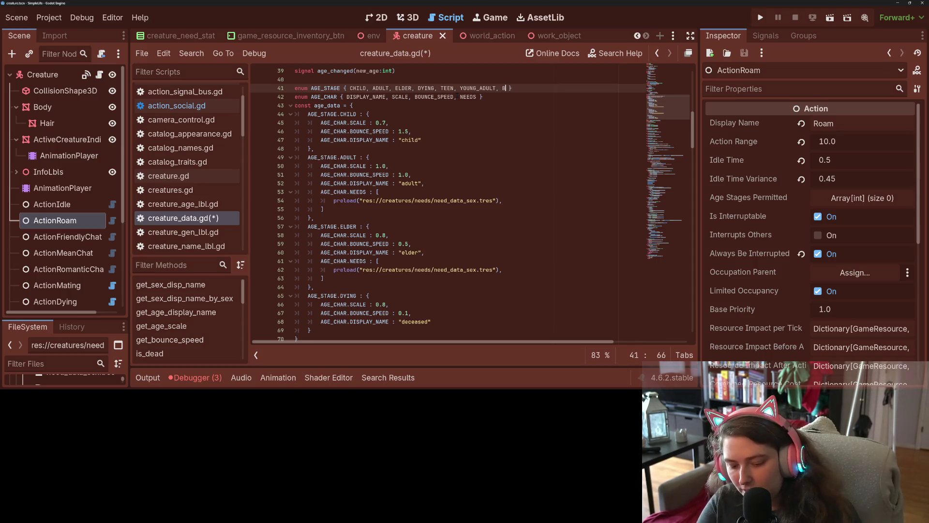
text(ABY)
key(ctrl+s)
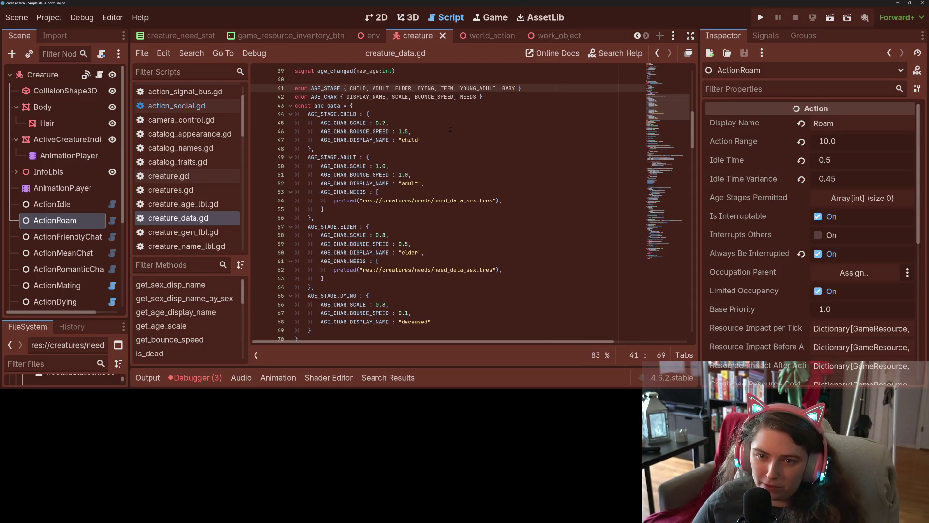
- Add an empty 'AGE_STAGE.BABY : { },' entry at the top of the age_data dictionary
click(494, 143)
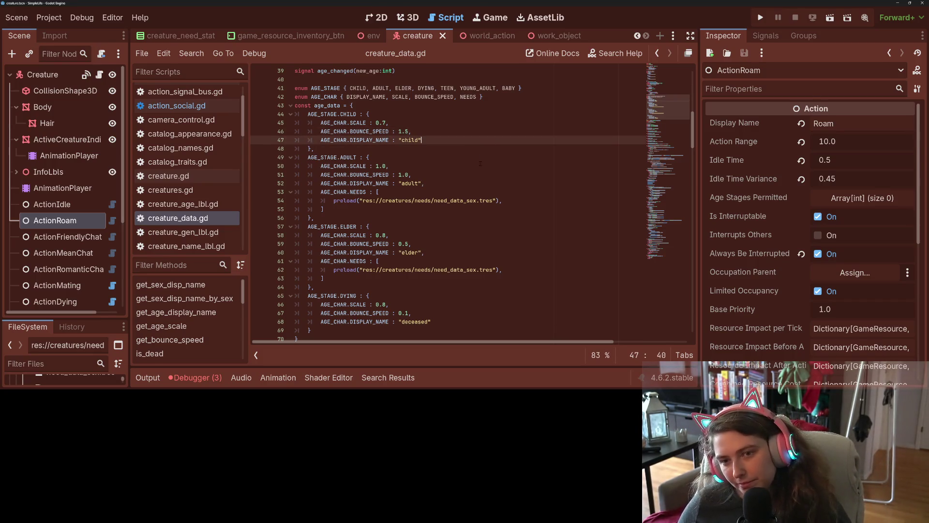
click(390, 105)
key(Return)
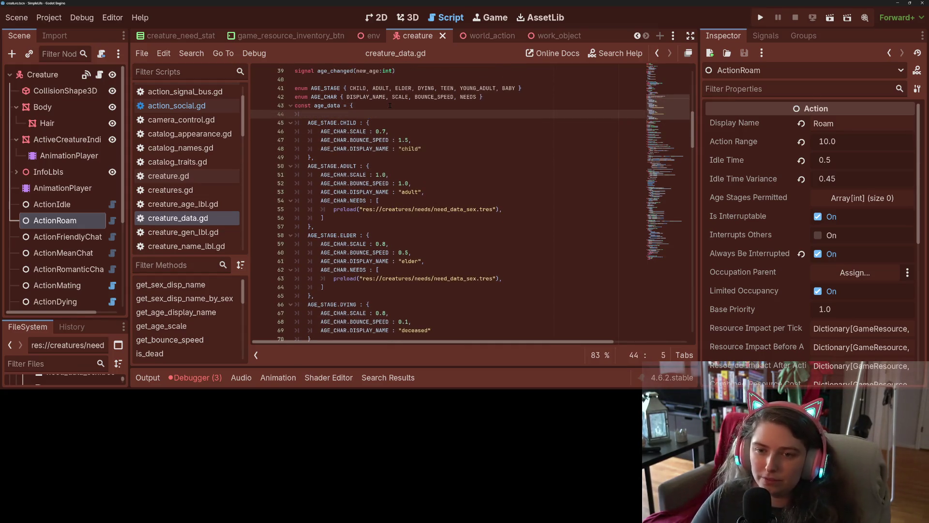
text(AGE)
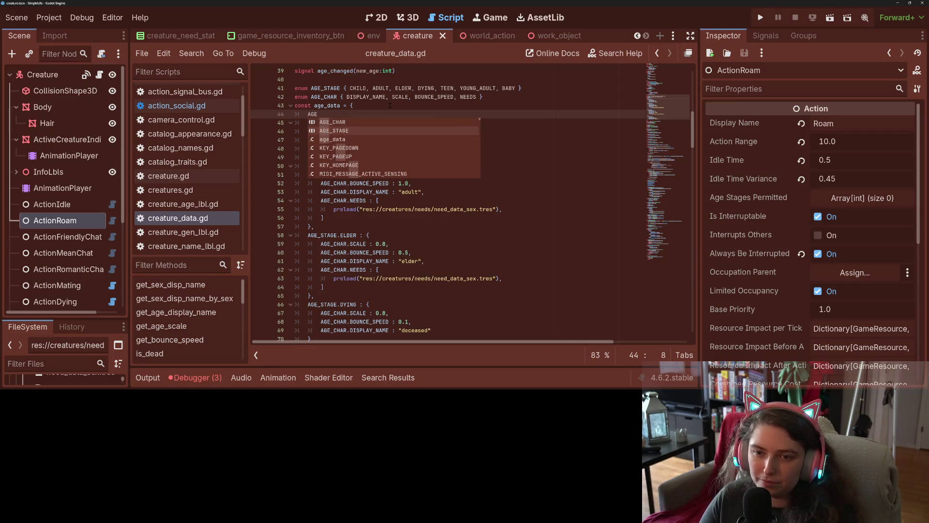
key(Return)
text(.)
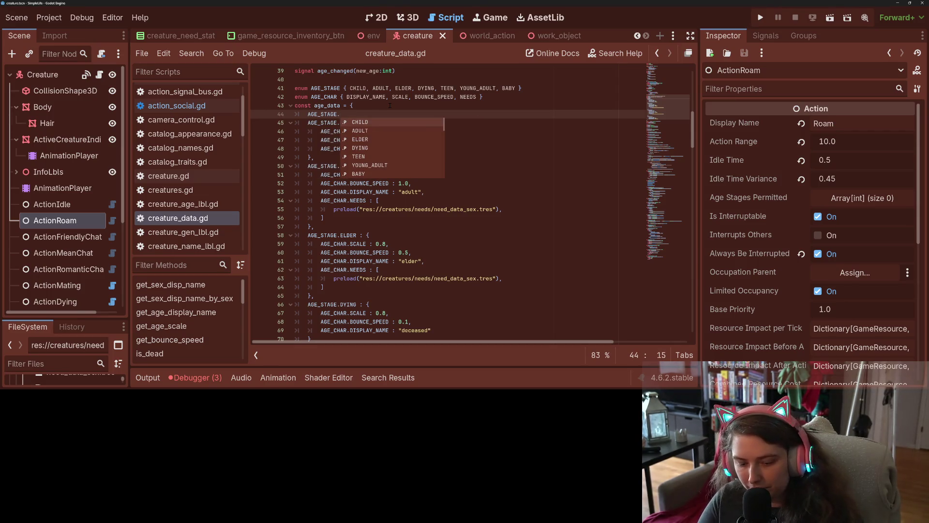
text(BABY : {)
key(Return)
key(Down)
text(,)
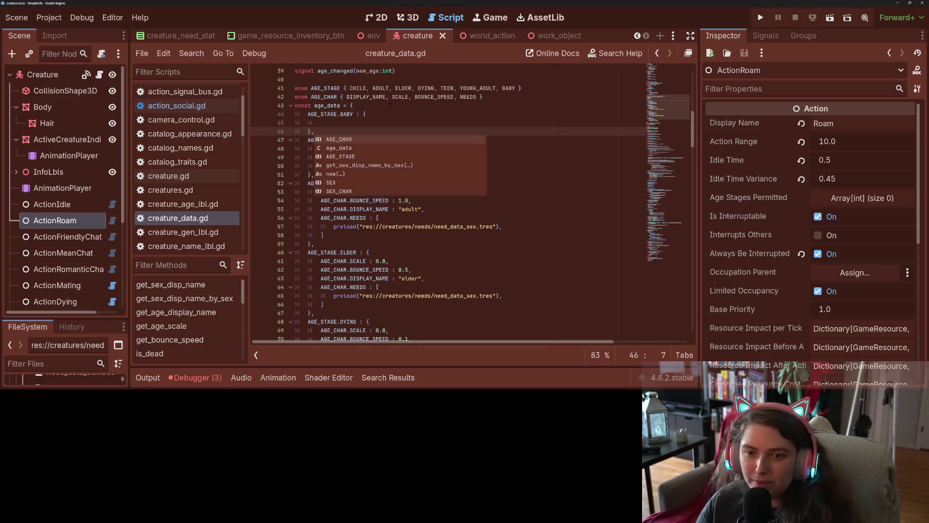
click(387, 107)
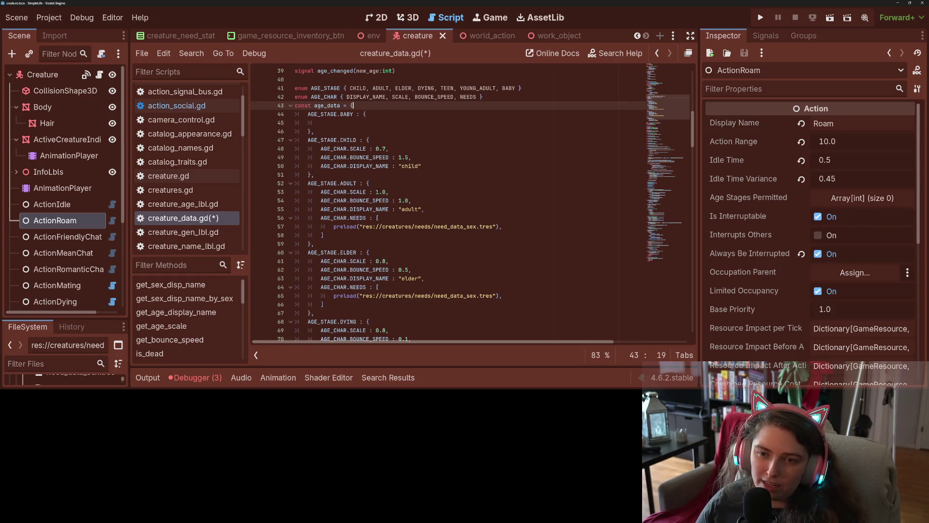
- Begin a new stage entry after CHILD, typing 'AGE_STAGE.Y' on a new line
click(371, 174)
key(Return)
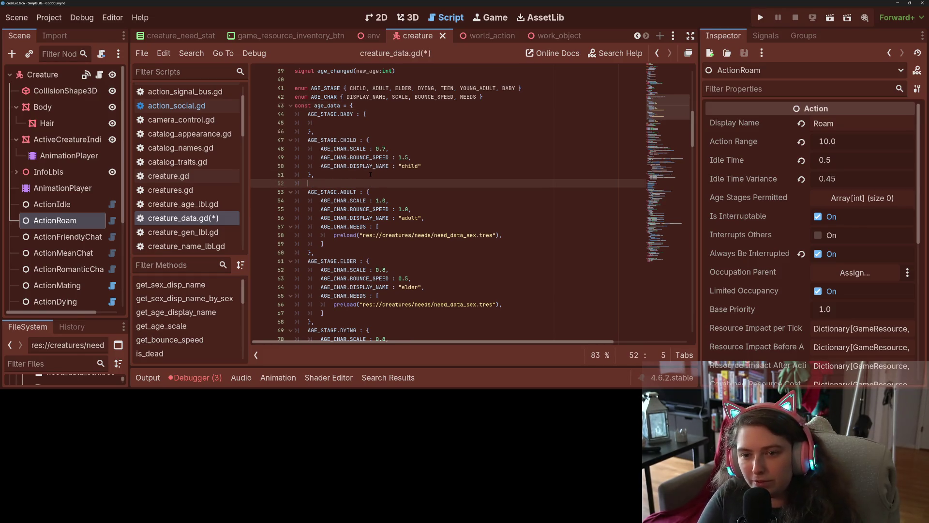
text(AGE_CHAR)
key(BackSpace)
key(BackSpace)
text(STAGE.)
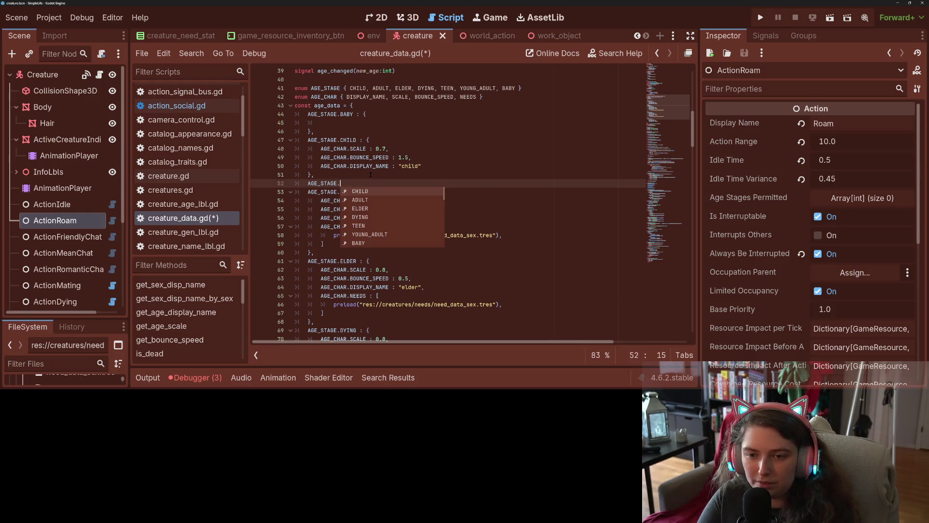